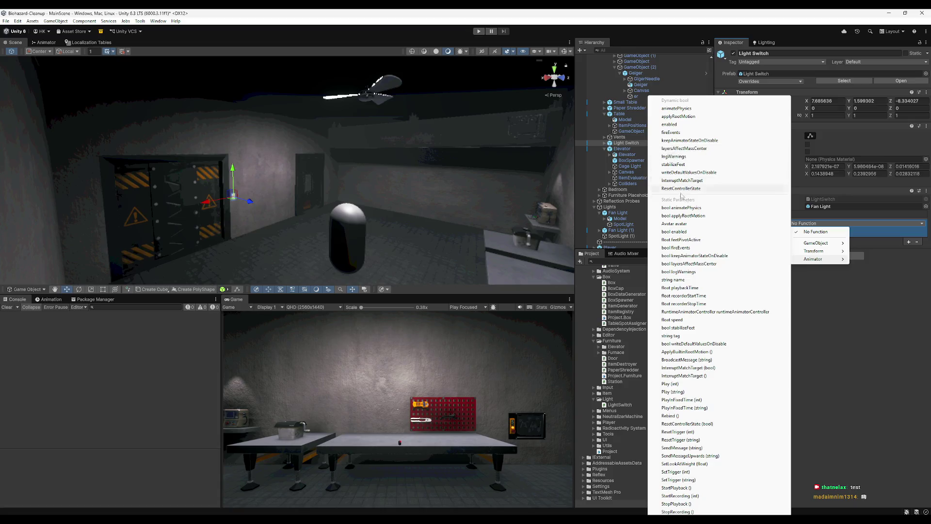
- Open a new browser tab beside the Unity Documentation page, type 'unityevent', then clear it
{"action": "key", "text": "alt+Tab"}
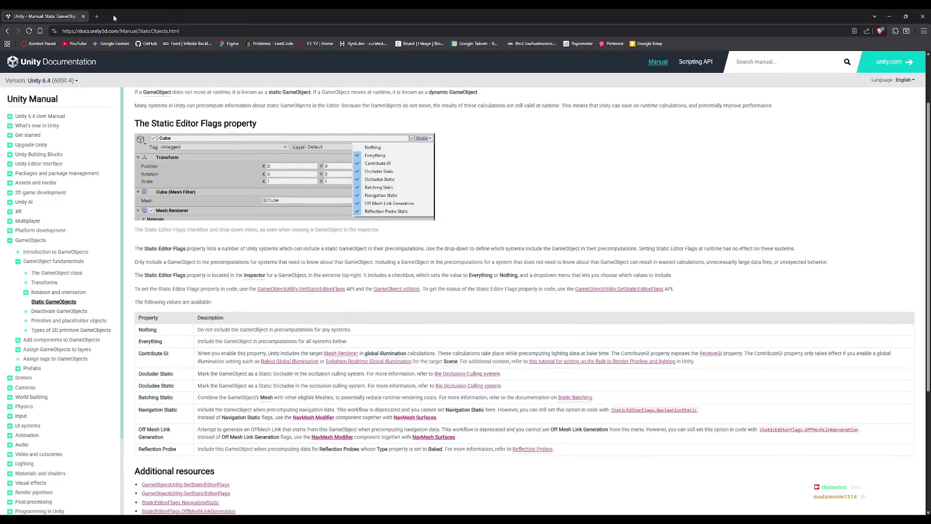
{"action": "left_click", "coordinate": [97, 16]}
{"action": "type", "text": "unityevent"}
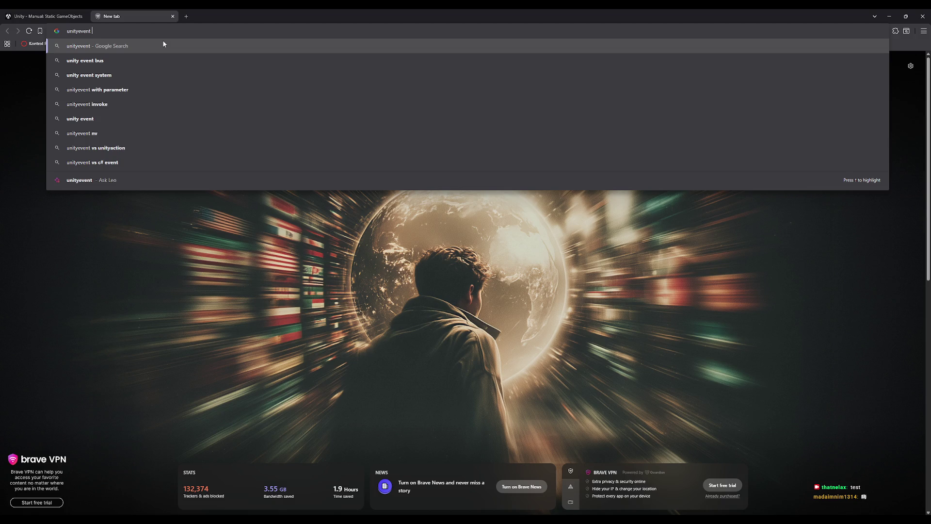
{"action": "key", "text": "ctrl+a"}
{"action": "key", "text": "BackSpace"}
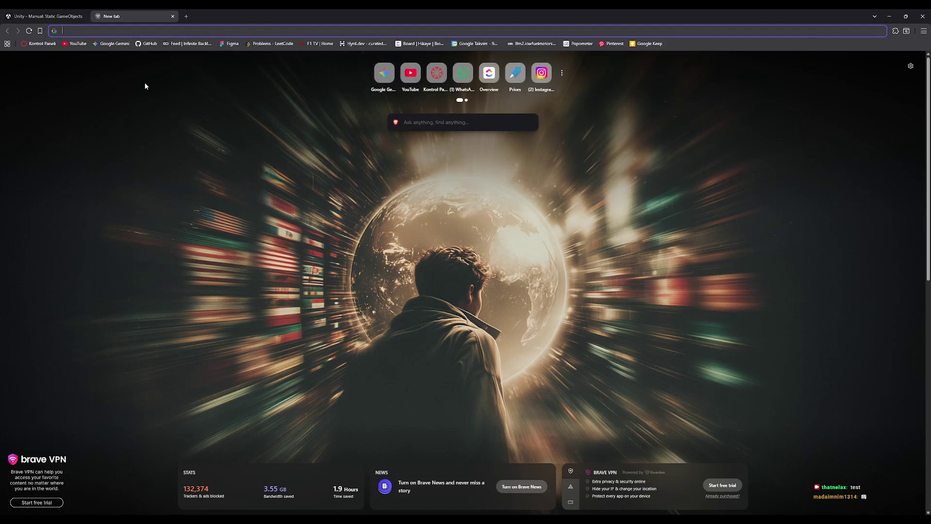
- Search Google for 'playing aNIMATION ON unityevent'
{"action": "type", "text": "playing aNIMAT"}
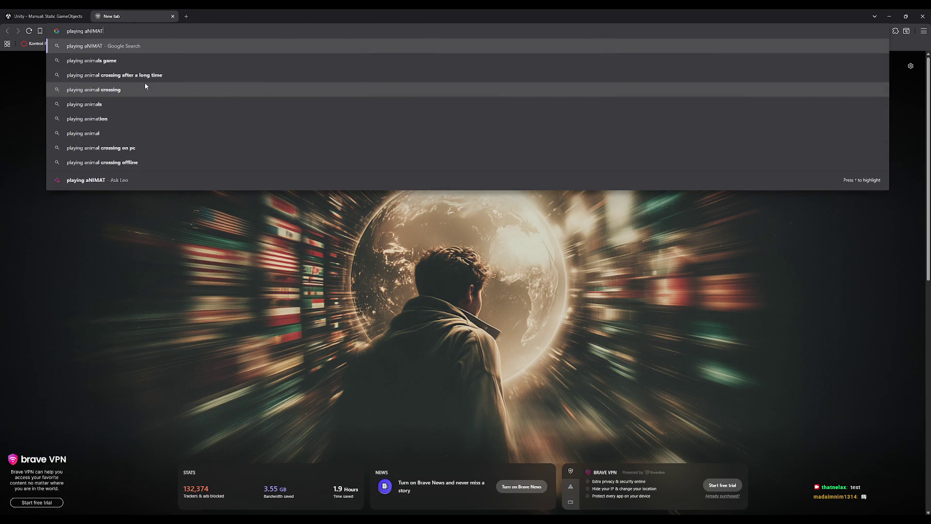
{"action": "type", "text": "ION ON unityevent"}
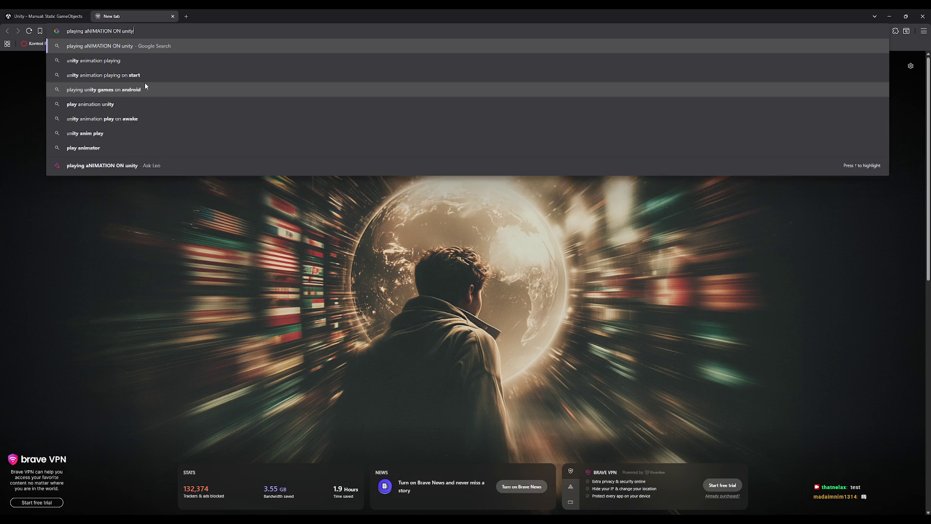
{"action": "key", "text": "Return"}
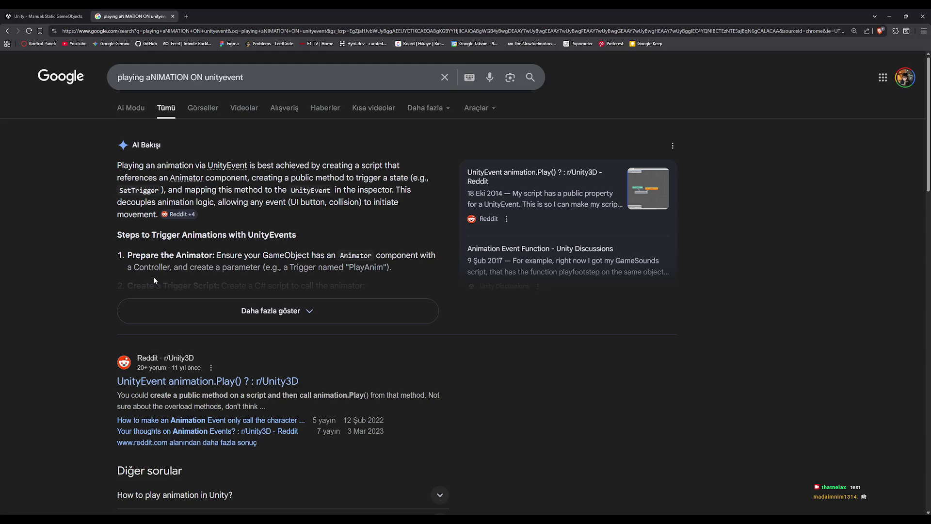
- Read the Reddit thread on UnityEvent animation.Play(), then minimise the browser back to Unity
{"action": "left_click", "coordinate": [248, 382]}
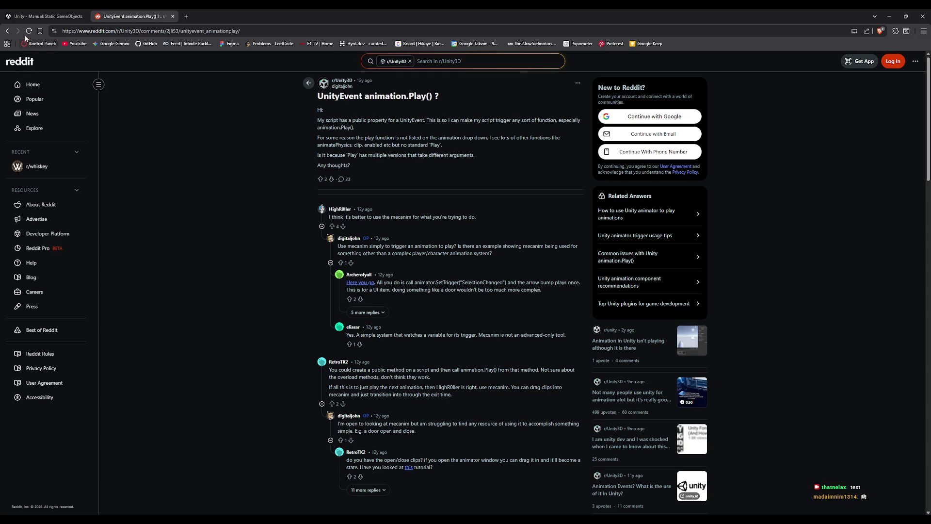
{"action": "left_click", "coordinate": [7, 31]}
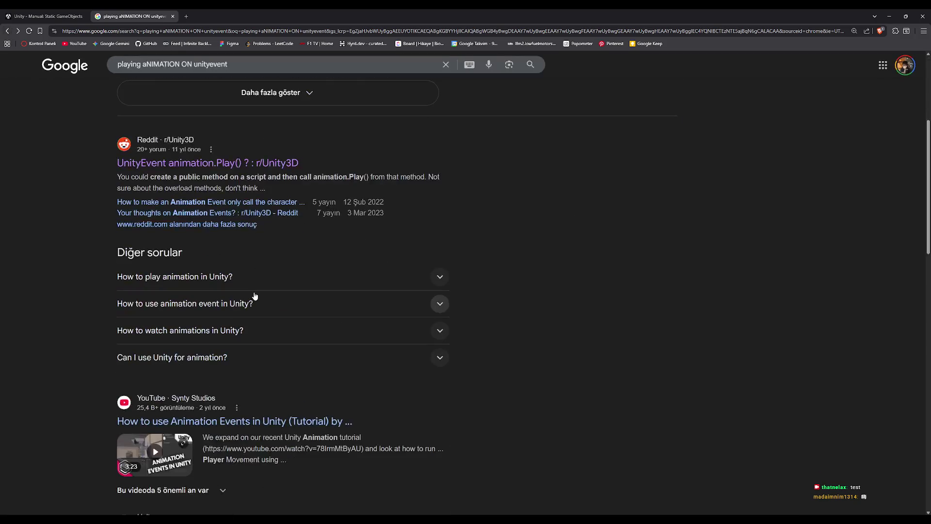
{"action": "scroll", "coordinate": [269, 310], "scroll_direction": "down", "scroll_amount": 3}
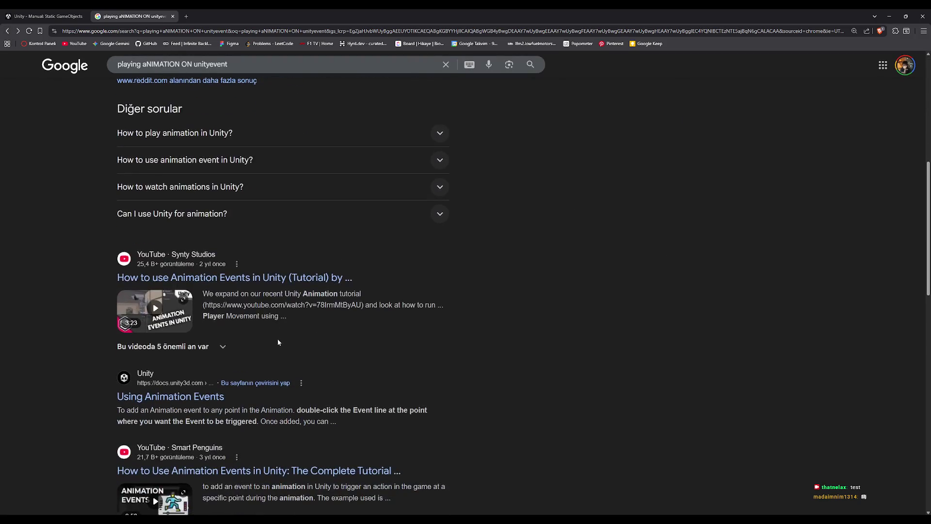
{"action": "left_click_drag", "start_coordinate": [235, 67], "coordinate": [142, 68]}
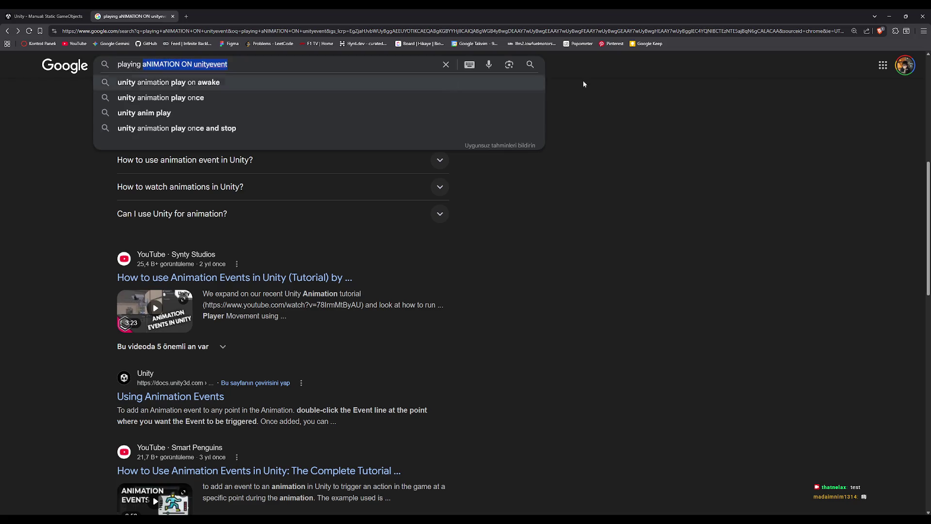
{"action": "left_click", "coordinate": [889, 16]}
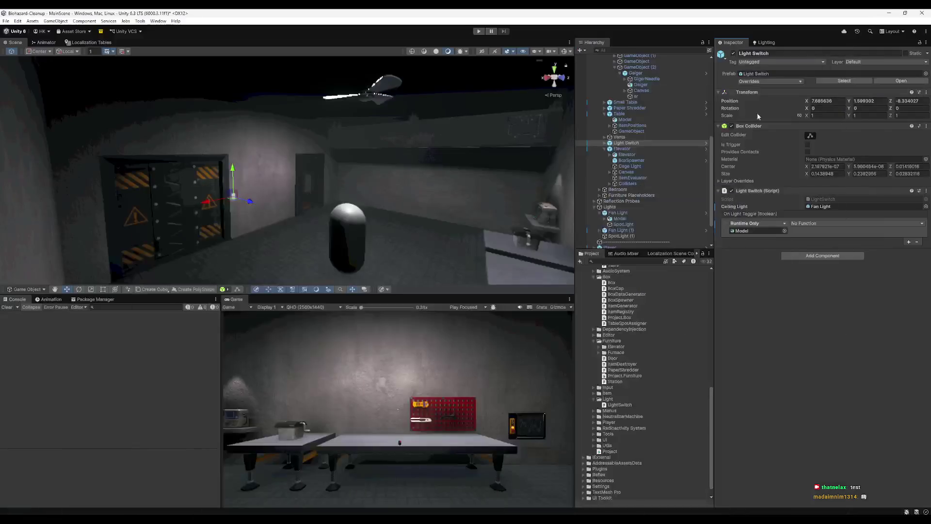
- Check the function list available for Model in the On Light Toggle event
{"action": "left_click", "coordinate": [808, 229]}
{"action": "left_click", "coordinate": [808, 226]}
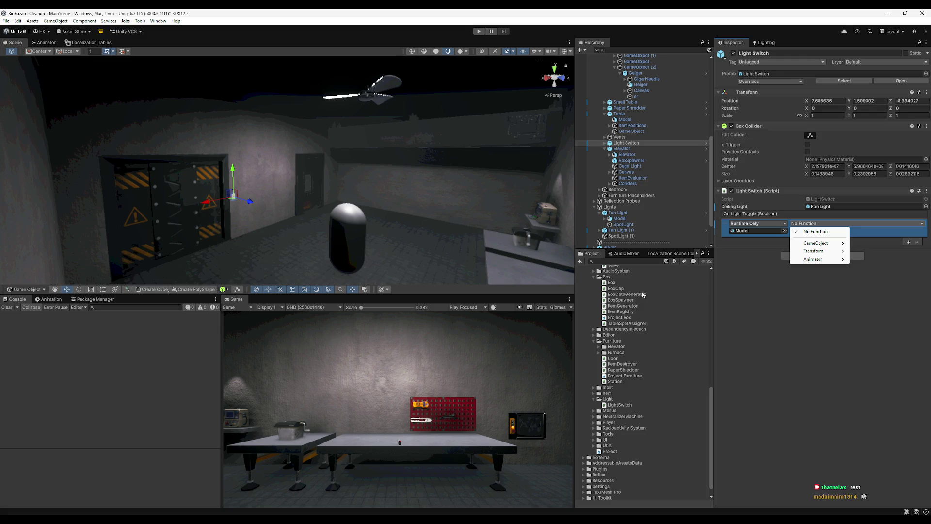
{"action": "left_click", "coordinate": [625, 218]}
- Locate the fan Model's Fan.controller asset and open it in the Animator window
{"action": "left_click", "coordinate": [832, 141]}
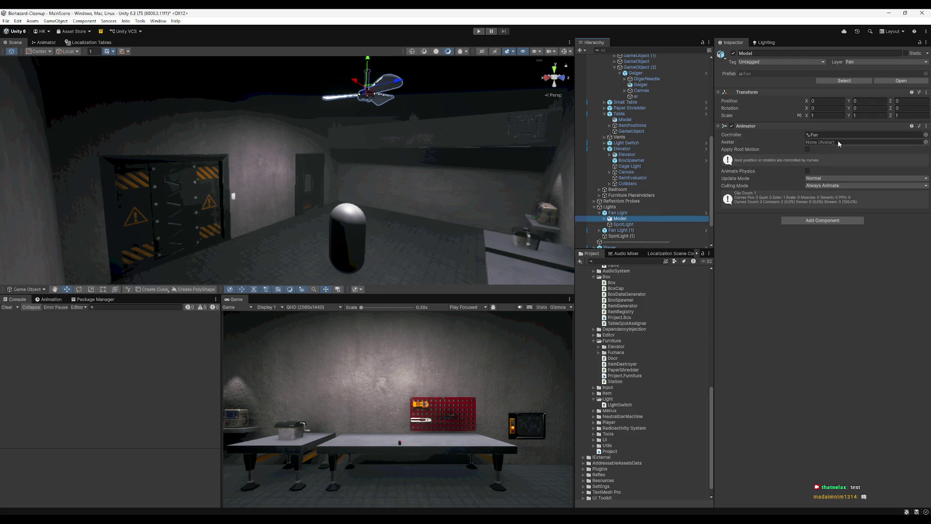
{"action": "left_click", "coordinate": [832, 135]}
{"action": "left_click", "coordinate": [617, 268]}
{"action": "double_click", "coordinate": [619, 270]}
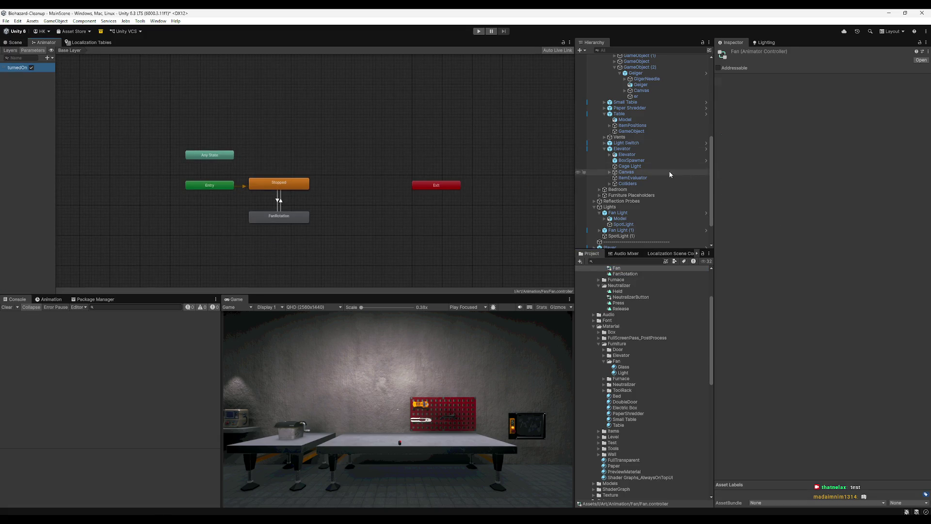
- Select Light Switch and browse the Animator functions for Model in On Light Toggle
{"action": "left_click", "coordinate": [650, 155]}
{"action": "left_click", "coordinate": [642, 142]}
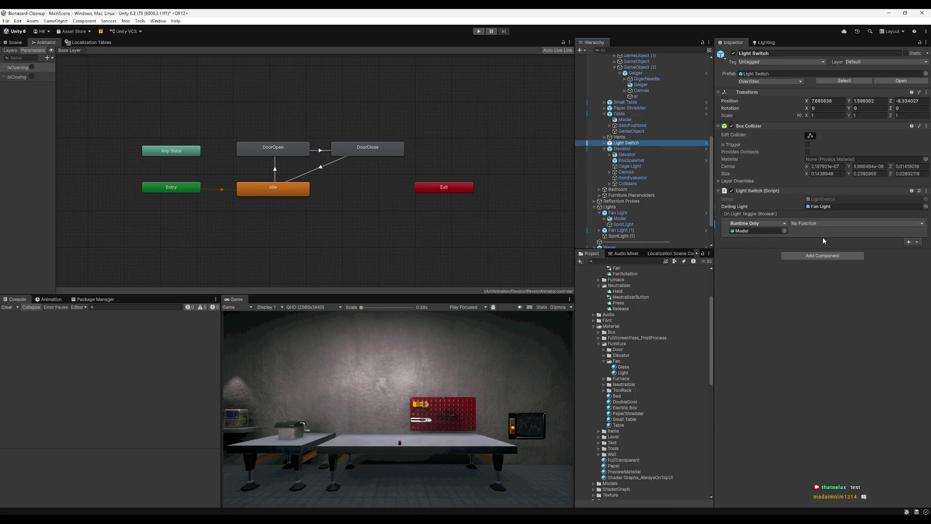
{"action": "left_click", "coordinate": [811, 223]}
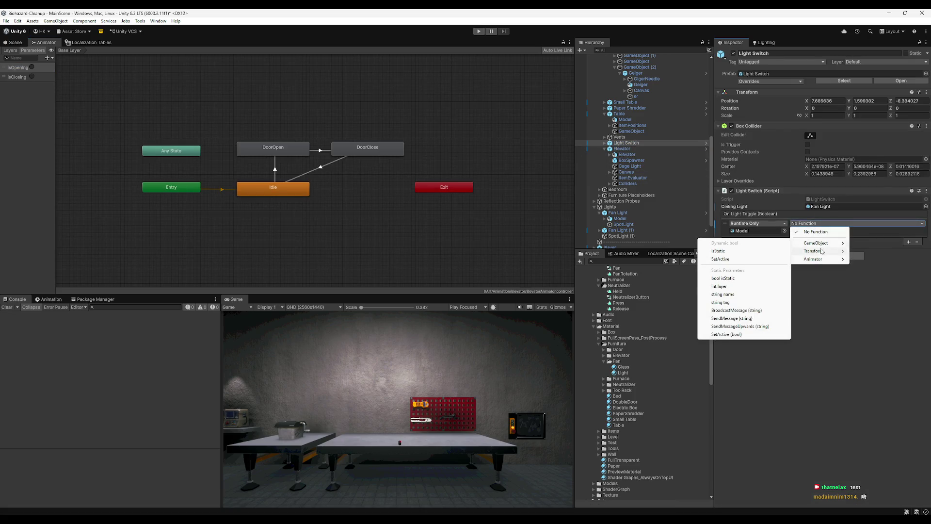
{"action": "mouse_move", "coordinate": [822, 250]}
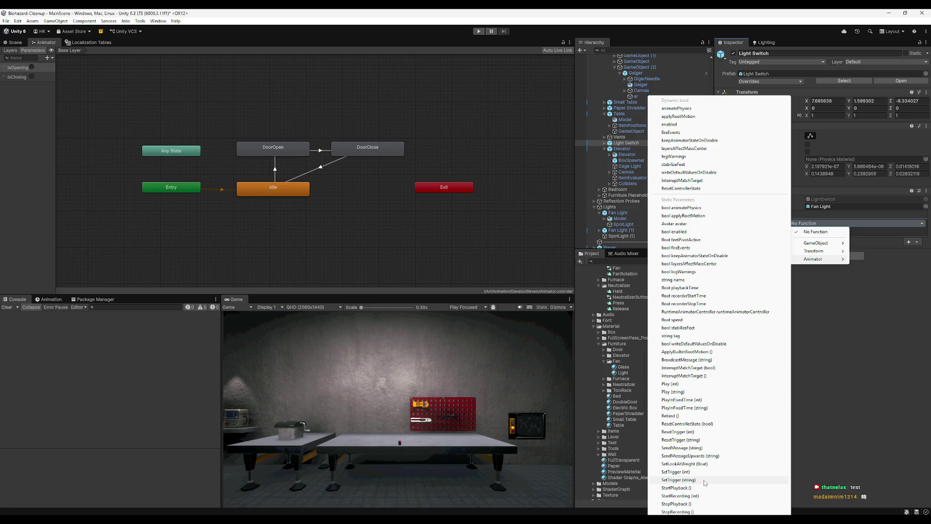
- Select the fan's Model under Fan Light and show its Fan controller in the Animator
{"action": "left_click", "coordinate": [15, 43]}
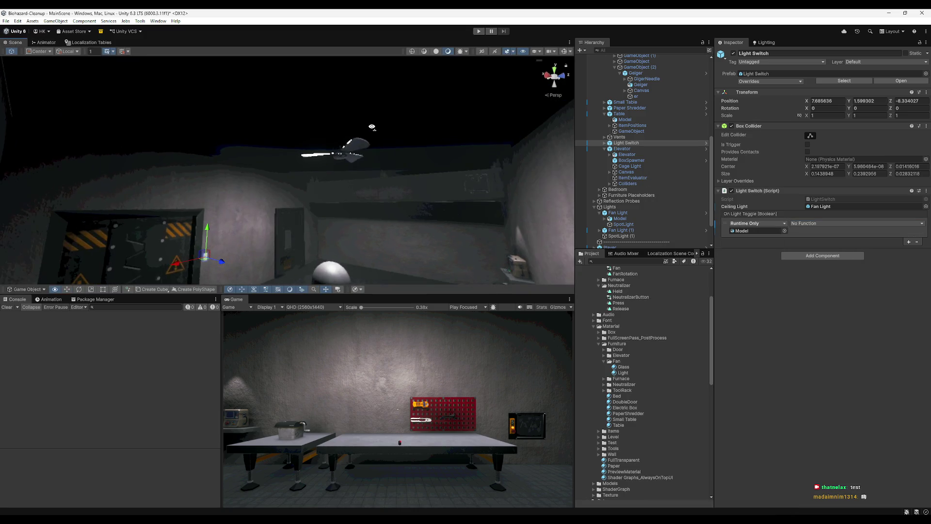
{"action": "left_click", "coordinate": [352, 148]}
{"action": "left_click", "coordinate": [349, 149]}
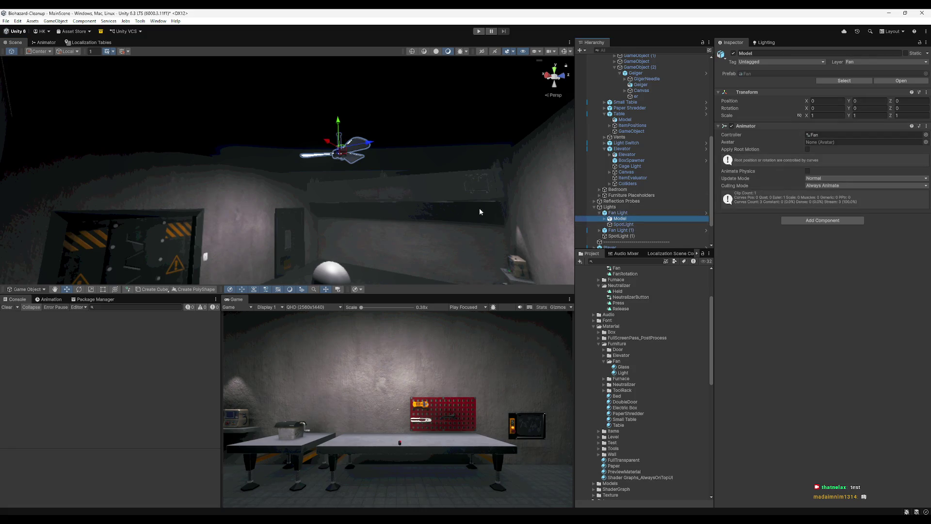
{"action": "left_click", "coordinate": [52, 42]}
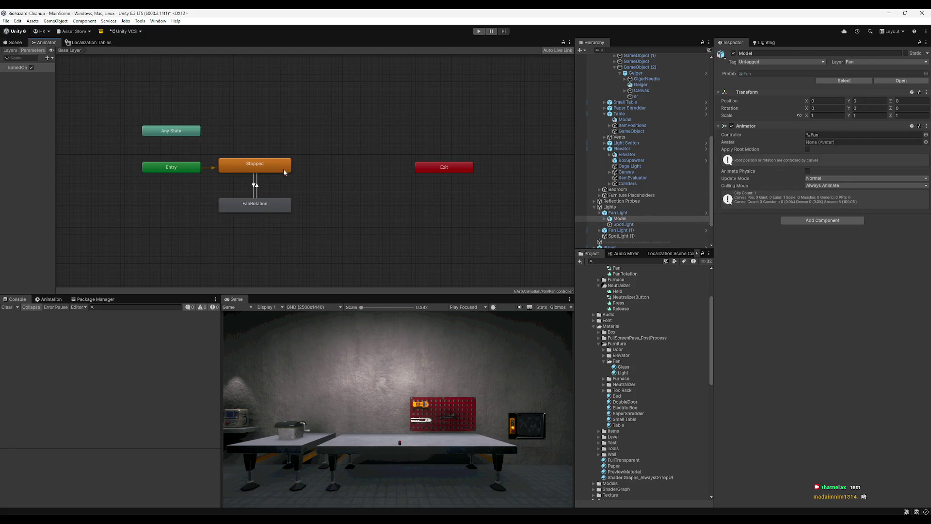
{"action": "left_click", "coordinate": [255, 204]}
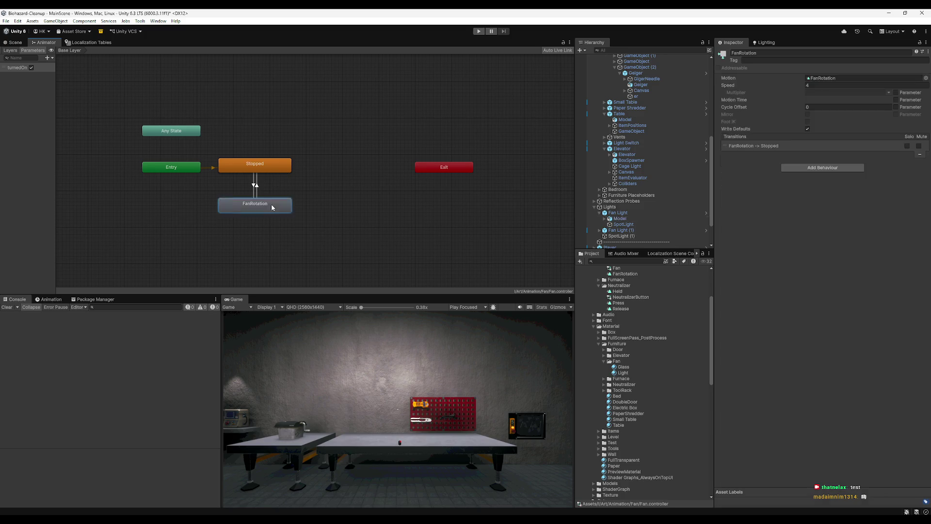
- Set FanRotation as the layer's default state
{"action": "scroll", "coordinate": [252, 189], "scroll_direction": "up", "scroll_amount": 5}
{"action": "scroll", "coordinate": [287, 198], "scroll_direction": "down", "scroll_amount": 3}
{"action": "right_click", "coordinate": [191, 171]}
{"action": "left_click", "coordinate": [357, 237]}
{"action": "right_click", "coordinate": [357, 236]}
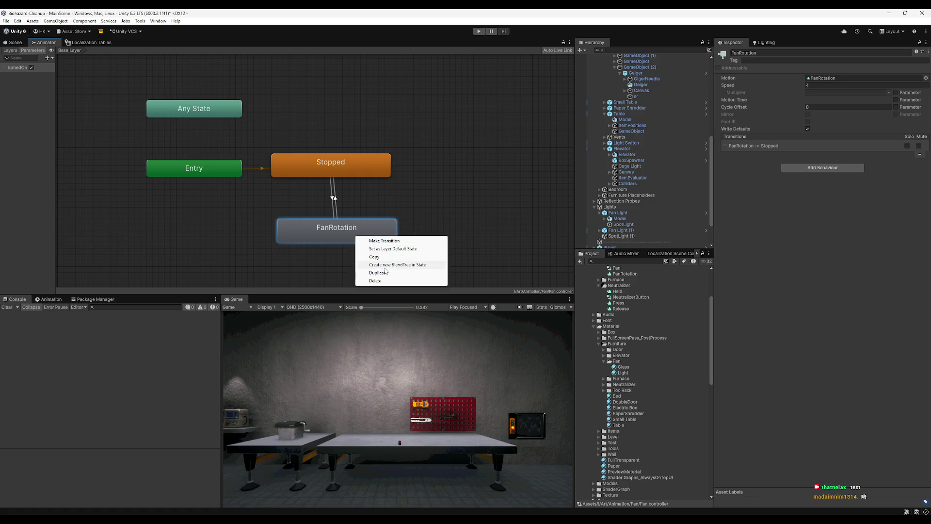
{"action": "left_click", "coordinate": [384, 249]}
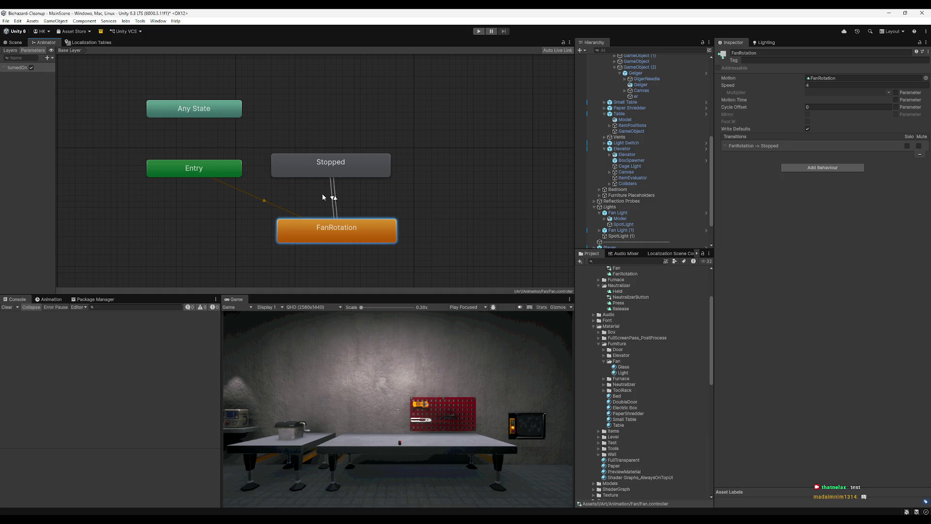
- Delete both transitions between Stopped and FanRotation, then return to the Scene view
{"action": "left_click_drag", "start_coordinate": [321, 193], "coordinate": [351, 207]}
{"action": "left_click", "coordinate": [334, 198]}
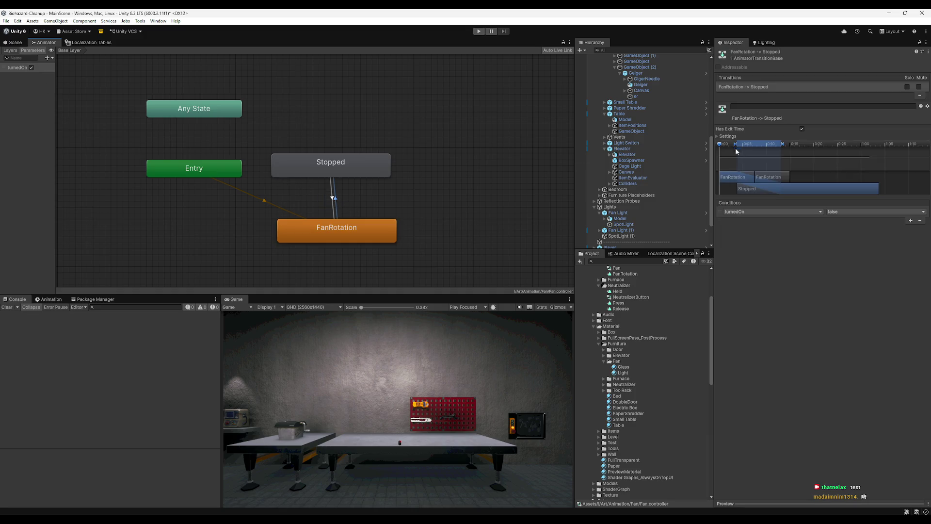
{"action": "key", "text": "Delete"}
{"action": "left_click", "coordinate": [342, 204]}
{"action": "key", "text": "Delete"}
{"action": "left_click", "coordinate": [17, 44]}
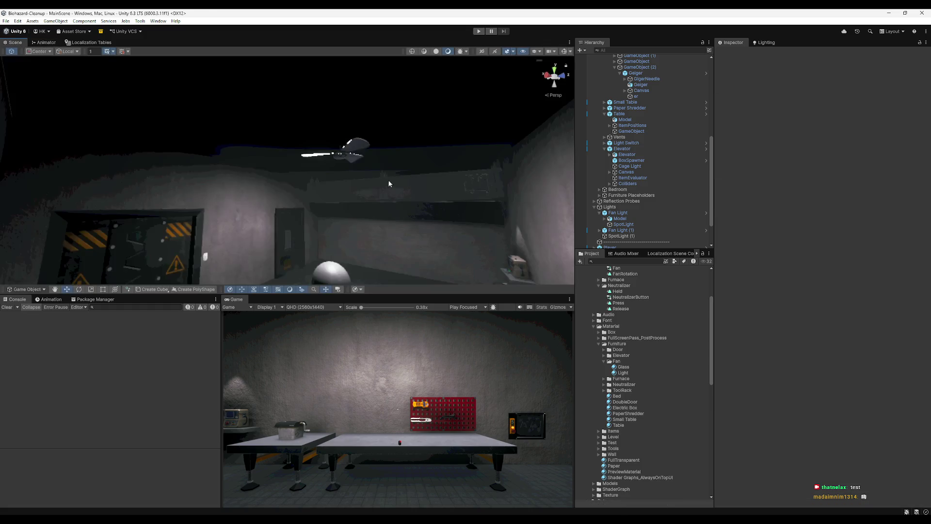
- Inspect the fan Model's child parts and the Fan Light object in the Hierarchy
{"action": "left_click", "coordinate": [604, 218]}
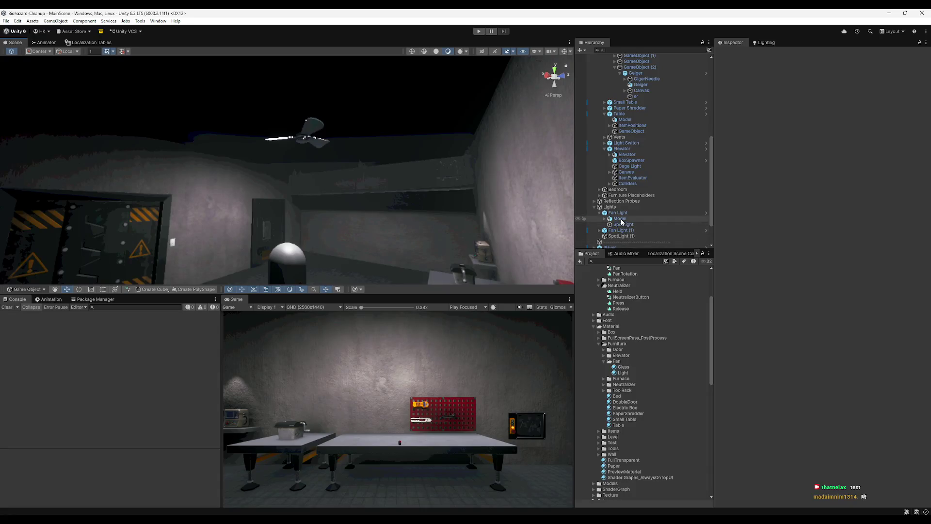
{"action": "left_click", "coordinate": [619, 218]}
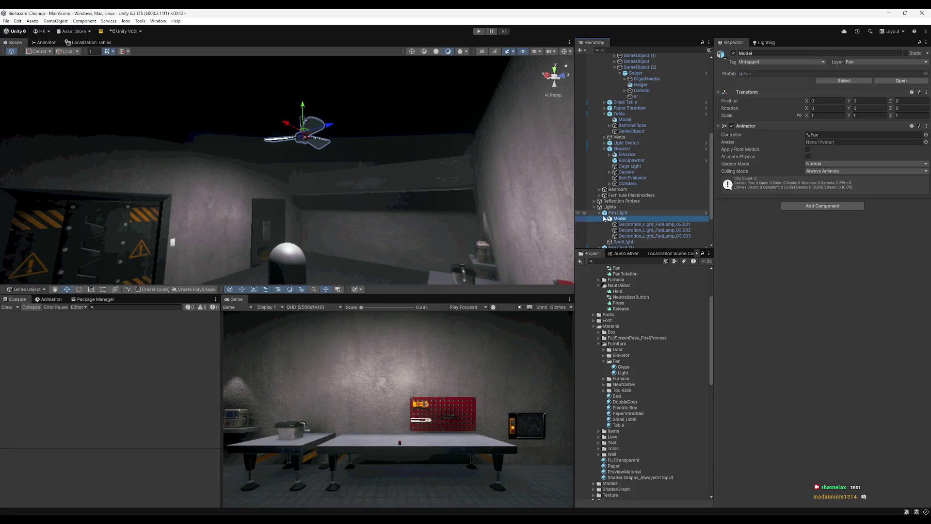
{"action": "left_click", "coordinate": [605, 218]}
{"action": "left_click", "coordinate": [610, 214]}
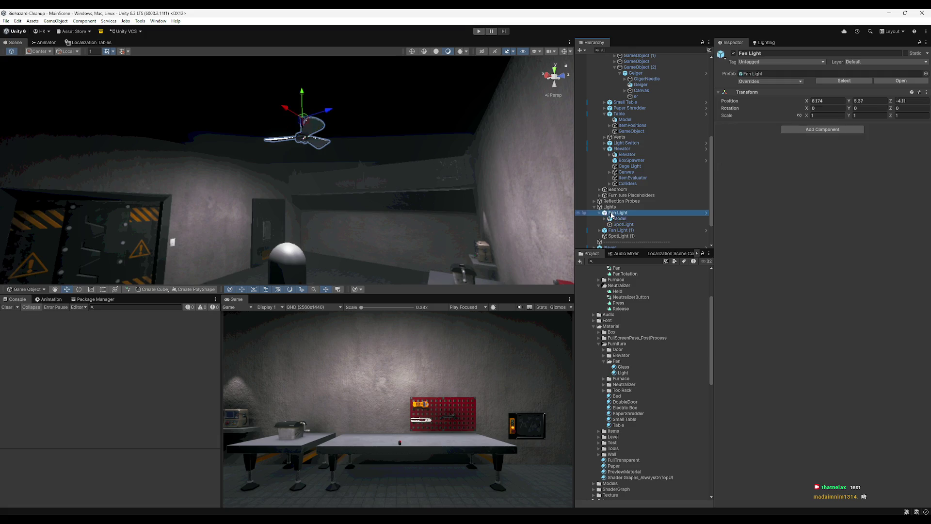
- Point Light Switch's On Light Toggle at Animator.enabled on Model, then enter Play mode
{"action": "left_click", "coordinate": [174, 246]}
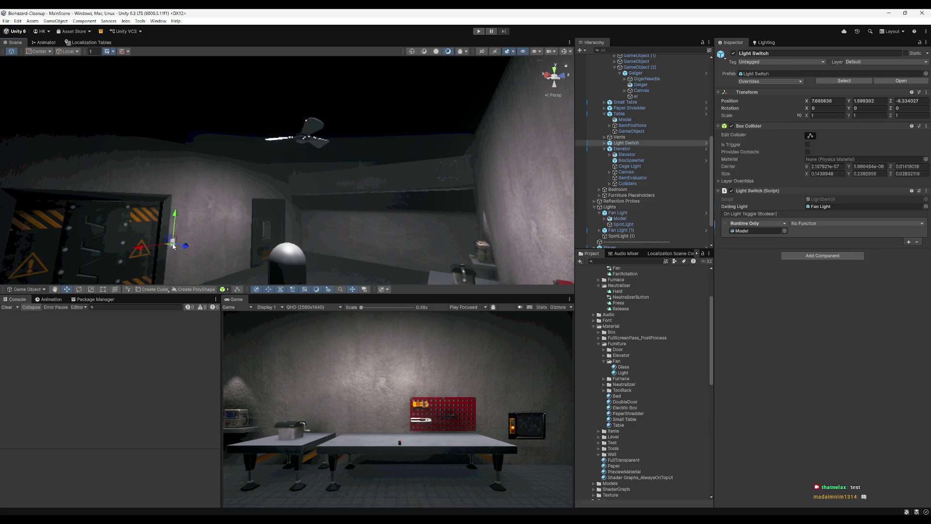
{"action": "left_click", "coordinate": [802, 224]}
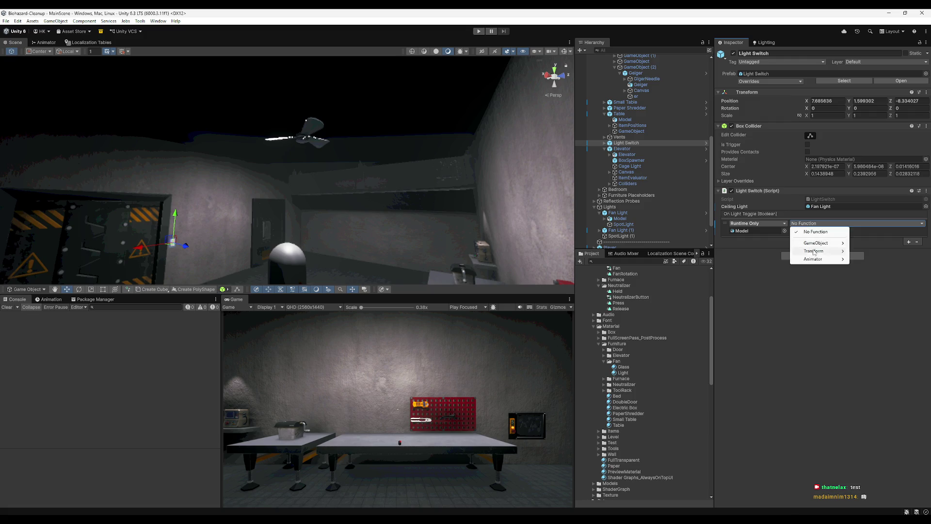
{"action": "mouse_move", "coordinate": [820, 259]}
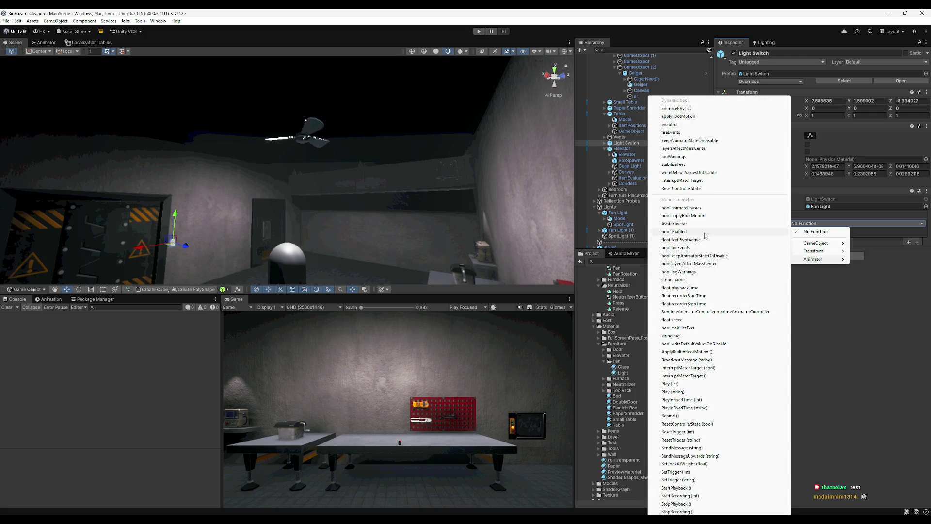
{"action": "left_click", "coordinate": [679, 232]}
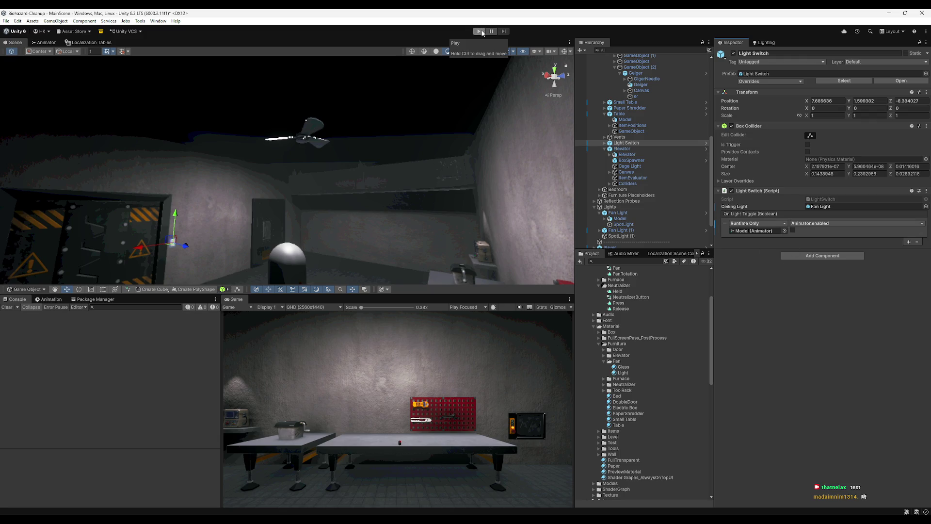
{"action": "left_click", "coordinate": [479, 31]}
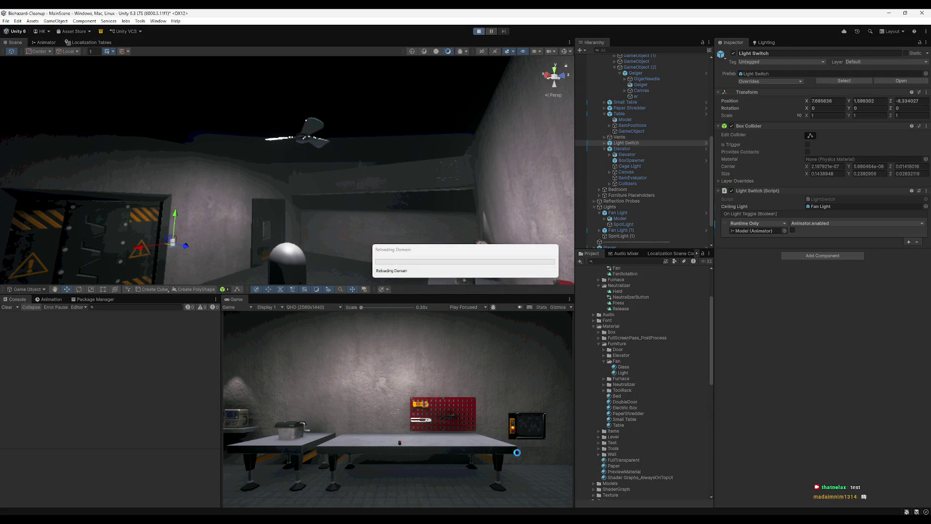
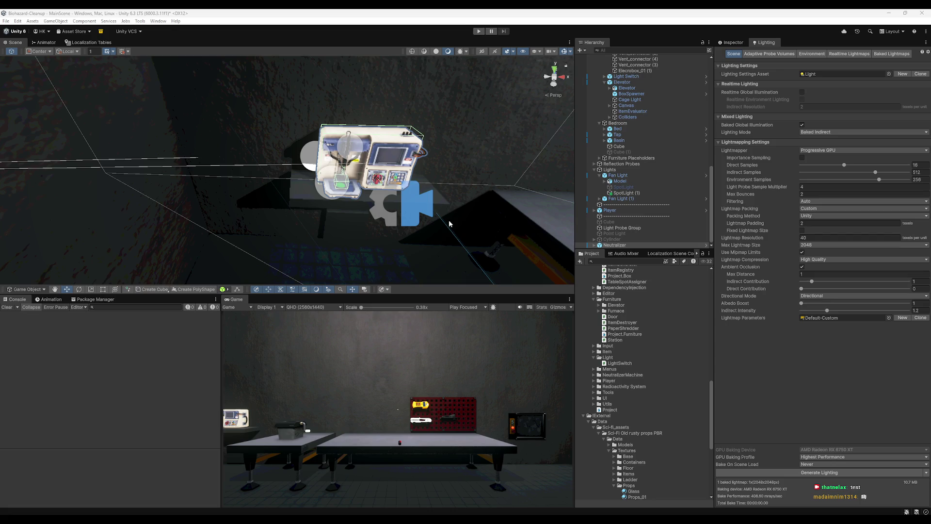
- Bake the scene lighting: Progressive GPU, one 2048×2048 lightmap, Baked Indirect mode
{"action": "mouse_move", "coordinate": [377, 213]}
{"action": "left_mouse_down"}
{"action": "mouse_move", "coordinate": [498, 198]}
{"action": "mouse_move", "coordinate": [433, 186]}
{"action": "mouse_move", "coordinate": [393, 204]}
{"action": "left_mouse_up"}
{"action": "left_click", "coordinate": [839, 474]}
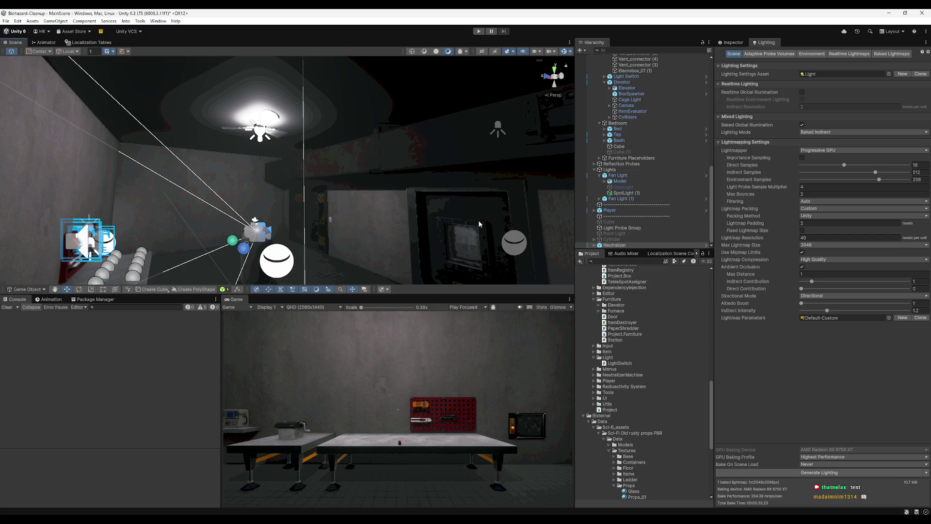
- Zoom in on the main room and select the Geiger device
{"action": "left_click_drag", "start_coordinate": [479, 223], "coordinate": [393, 184]}
{"action": "left_click", "coordinate": [393, 184]}
{"action": "scroll", "coordinate": [400, 202], "scroll_direction": "up", "scroll_amount": 5}
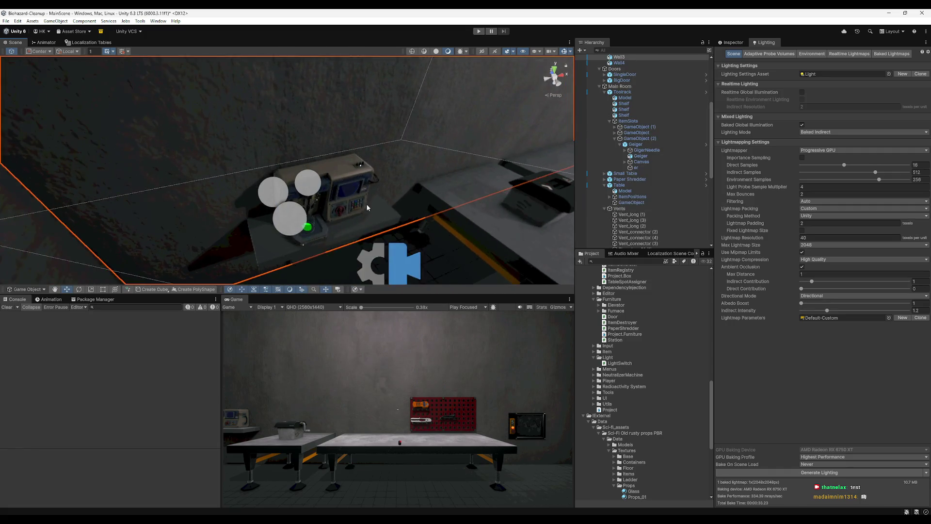
{"action": "left_click", "coordinate": [353, 192]}
{"action": "scroll", "coordinate": [360, 204], "scroll_direction": "down", "scroll_amount": 5}
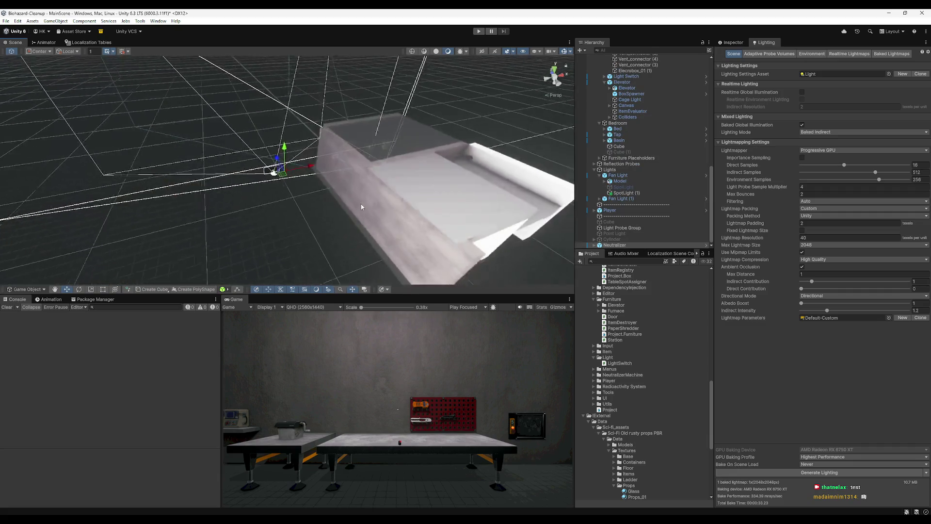
- Frame the Basin and show its components in the Inspector instead of the lighting settings
{"action": "double_click", "coordinate": [619, 140]}
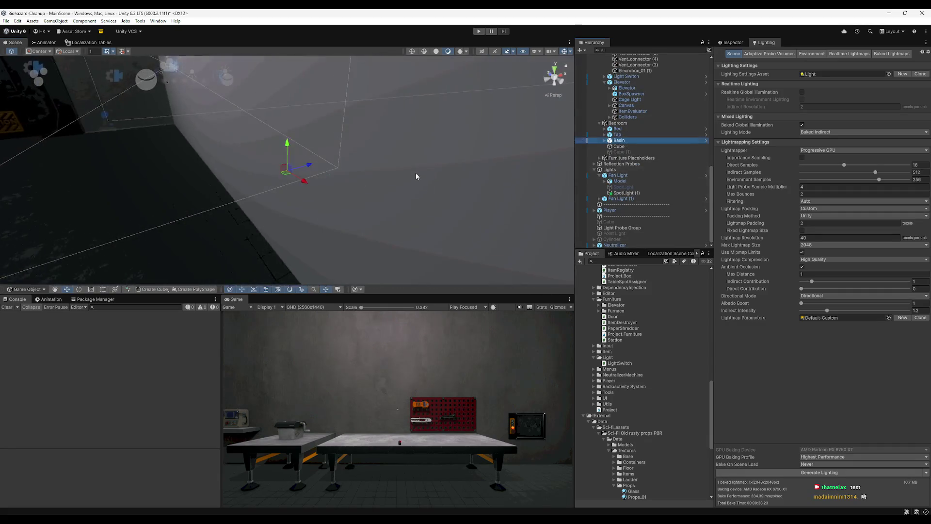
{"action": "left_click", "coordinate": [730, 42]}
{"action": "left_click", "coordinate": [618, 141]}
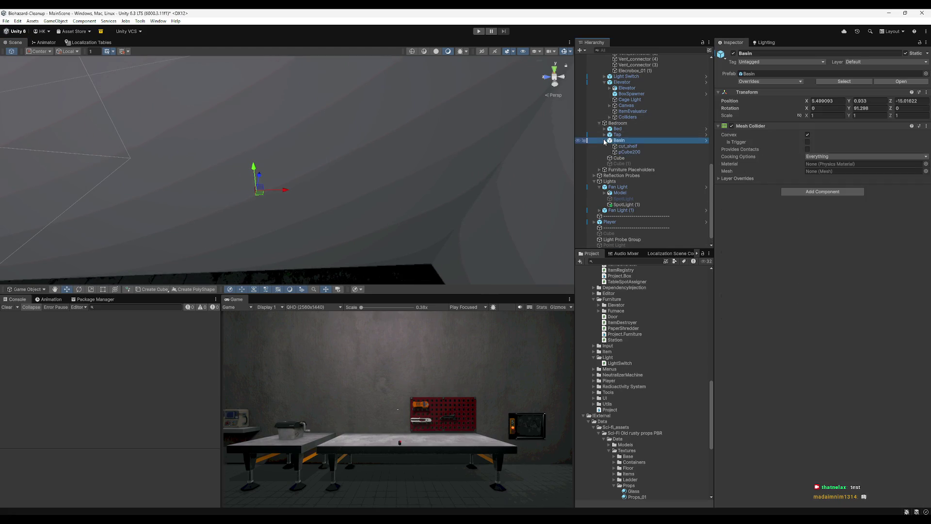
{"action": "key", "text": "f"}
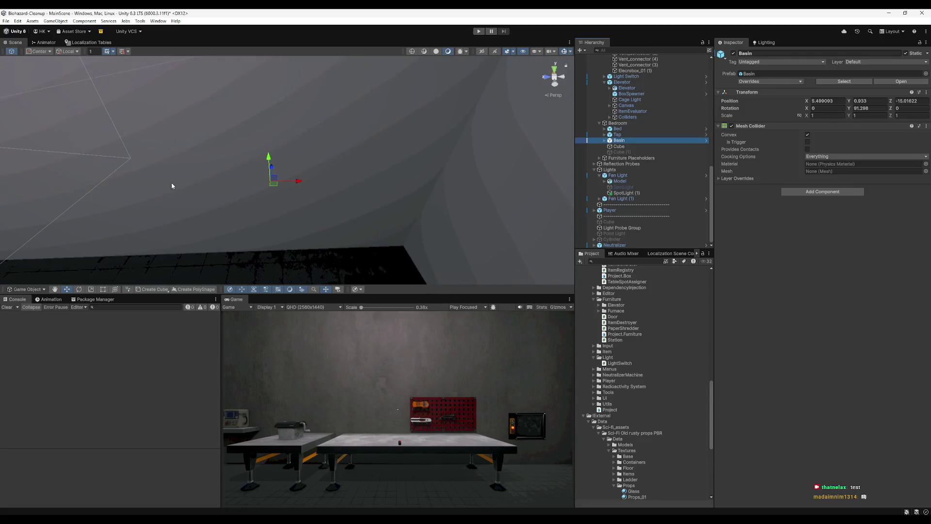
{"action": "scroll", "coordinate": [482, 170], "scroll_direction": "up", "scroll_amount": 5}
{"action": "scroll", "coordinate": [298, 232], "scroll_direction": "down", "scroll_amount": 5}
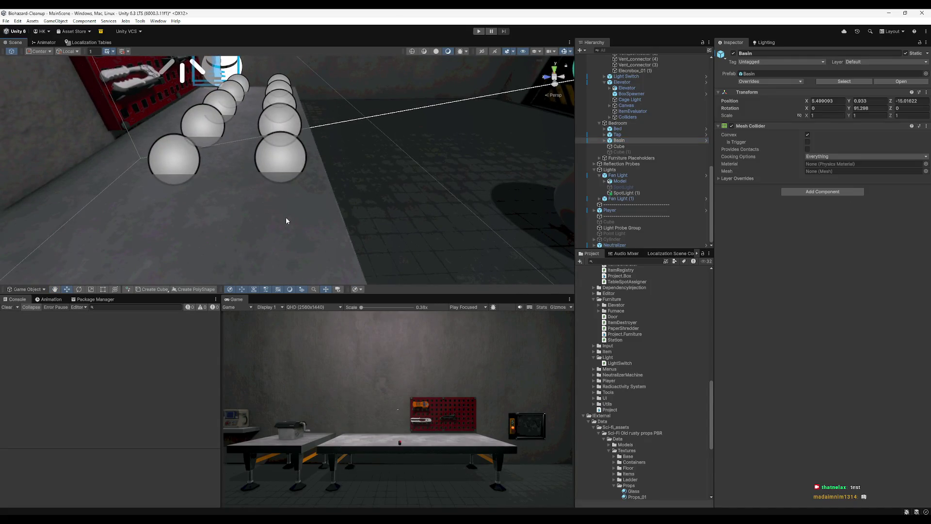
- Orbit past the neutralizer machine to the workbench and select the Small Table
{"action": "mouse_move", "coordinate": [347, 202]}
{"action": "left_mouse_down"}
{"action": "mouse_move", "coordinate": [401, 96]}
{"action": "mouse_move", "coordinate": [492, 118]}
{"action": "mouse_move", "coordinate": [410, 152]}
{"action": "mouse_move", "coordinate": [269, 263]}
{"action": "left_mouse_up"}
{"action": "mouse_move", "coordinate": [476, 212]}
{"action": "left_mouse_down"}
{"action": "mouse_move", "coordinate": [491, 199]}
{"action": "mouse_move", "coordinate": [615, 195]}
{"action": "mouse_move", "coordinate": [610, 152]}
{"action": "mouse_move", "coordinate": [610, 213]}
{"action": "mouse_move", "coordinate": [610, 156]}
{"action": "mouse_move", "coordinate": [610, 214]}
{"action": "mouse_move", "coordinate": [610, 201]}
{"action": "left_mouse_up"}
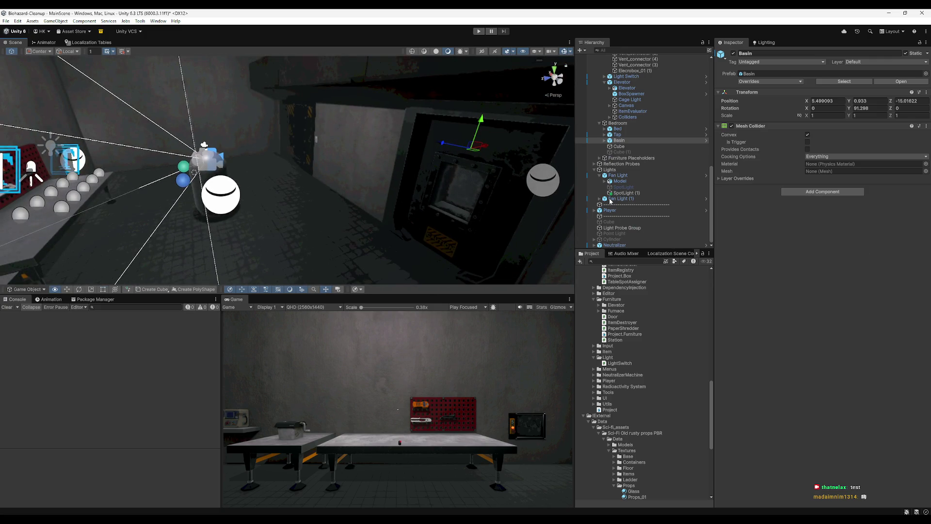
{"action": "mouse_move", "coordinate": [610, 201]}
{"action": "left_mouse_down"}
{"action": "mouse_move", "coordinate": [492, 201]}
{"action": "mouse_move", "coordinate": [666, 222]}
{"action": "mouse_move", "coordinate": [175, 182]}
{"action": "left_mouse_up"}
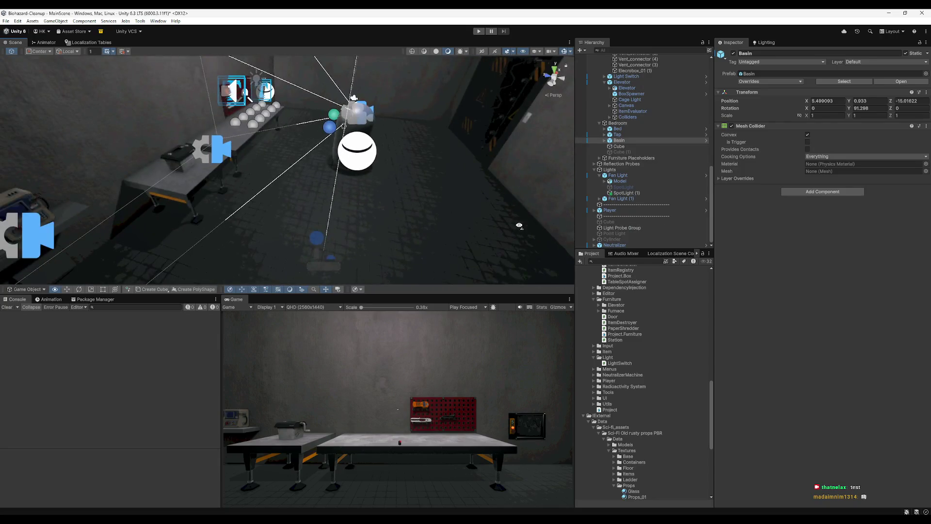
{"action": "left_click", "coordinate": [176, 182]}
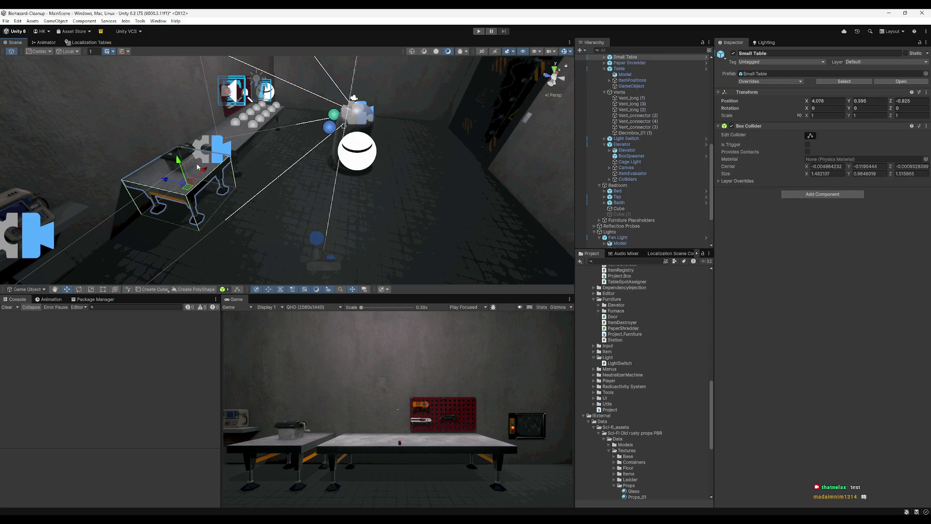
- Move the Small Table and the box on it across the room, rotated to -180 degrees
{"action": "left_click", "coordinate": [175, 158], "text": "shift"}
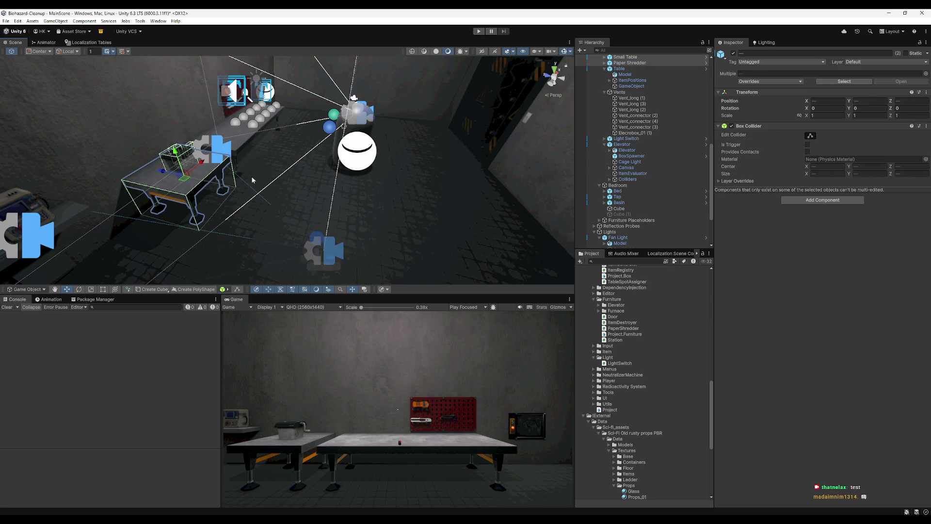
{"action": "mouse_move", "coordinate": [187, 184]}
{"action": "left_mouse_down"}
{"action": "mouse_move", "coordinate": [437, 197]}
{"action": "mouse_move", "coordinate": [405, 223]}
{"action": "mouse_move", "coordinate": [363, 177]}
{"action": "mouse_move", "coordinate": [485, 206]}
{"action": "mouse_move", "coordinate": [621, 218]}
{"action": "left_mouse_up"}
{"action": "key", "text": "e"}
{"action": "mouse_move", "coordinate": [315, 204]}
{"action": "left_mouse_down"}
{"action": "mouse_move", "coordinate": [287, 193]}
{"action": "mouse_move", "coordinate": [393, 239]}
{"action": "mouse_move", "coordinate": [398, 253]}
{"action": "left_mouse_up"}
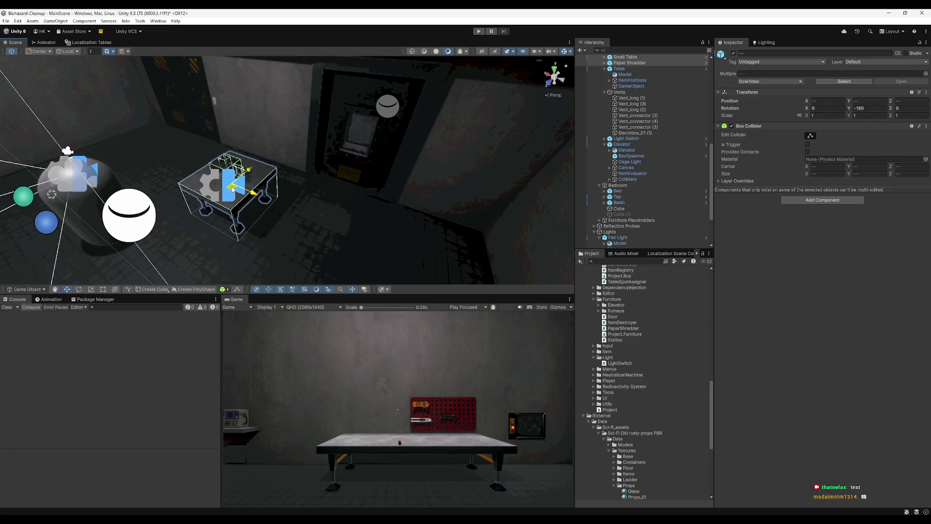
{"action": "key", "text": "w"}
{"action": "key", "text": "f"}
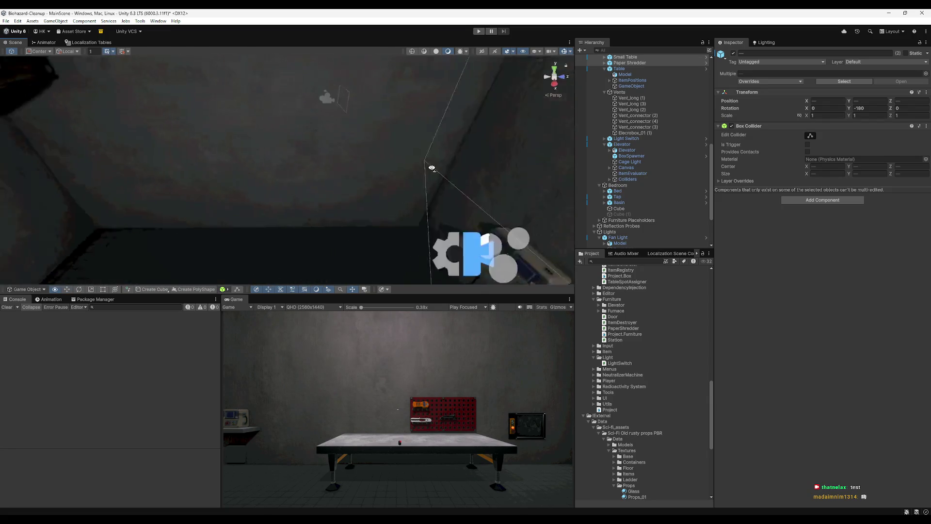
- Pull the view back to the wall, check Wall3, and reselect the Small Table
{"action": "scroll", "coordinate": [368, 231], "scroll_direction": "up", "scroll_amount": 3}
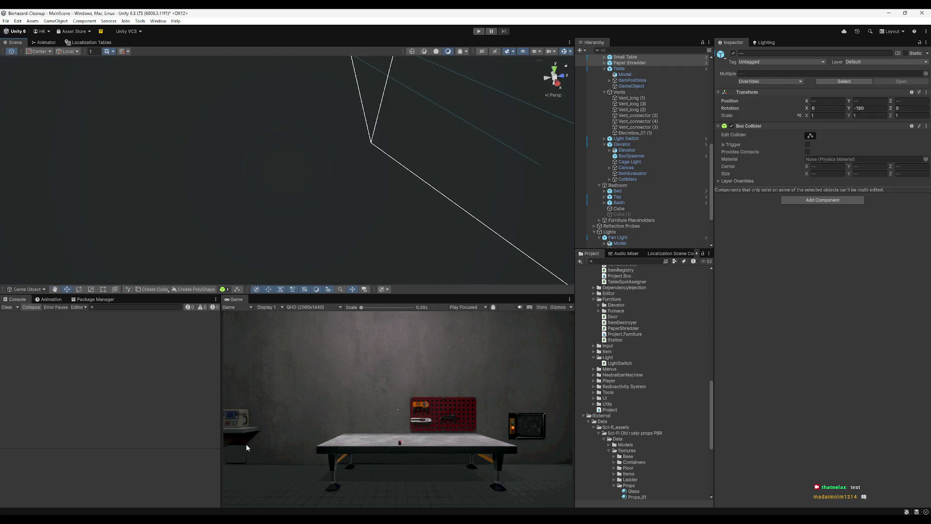
{"action": "mouse_move", "coordinate": [326, 272]}
{"action": "left_mouse_down"}
{"action": "mouse_move", "coordinate": [322, 225]}
{"action": "mouse_move", "coordinate": [281, 212]}
{"action": "mouse_move", "coordinate": [159, 497]}
{"action": "left_mouse_up"}
{"action": "mouse_move", "coordinate": [218, 276]}
{"action": "left_mouse_down"}
{"action": "mouse_move", "coordinate": [281, 115]}
{"action": "mouse_move", "coordinate": [211, 158]}
{"action": "mouse_move", "coordinate": [182, 151]}
{"action": "mouse_move", "coordinate": [177, 172]}
{"action": "left_mouse_up"}
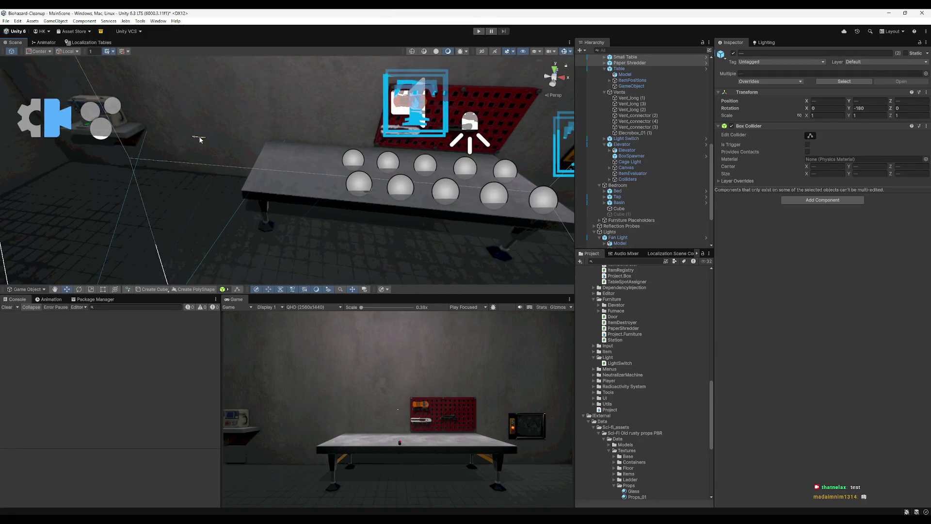
{"action": "left_click", "coordinate": [199, 137]}
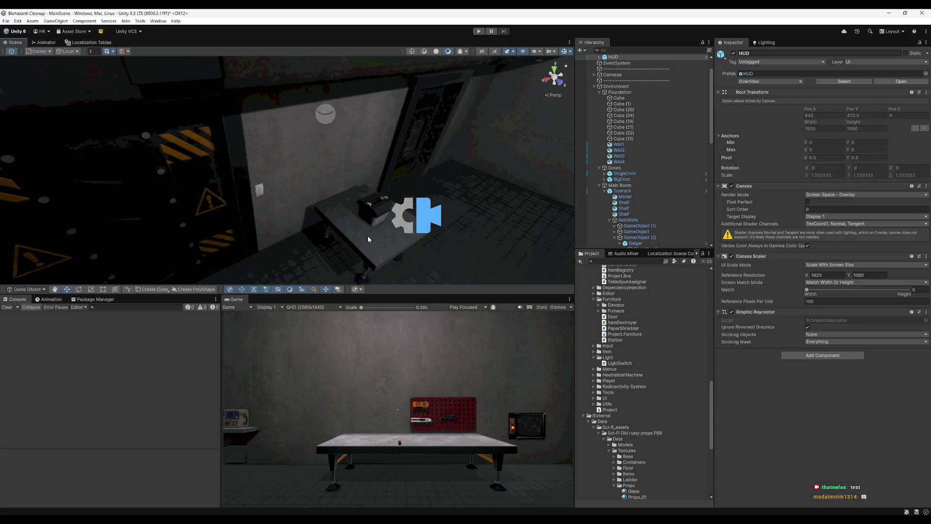
{"action": "left_click", "coordinate": [368, 235]}
{"action": "mouse_move", "coordinate": [316, 163]}
{"action": "left_mouse_down"}
{"action": "mouse_move", "coordinate": [191, 216]}
{"action": "mouse_move", "coordinate": [269, 204]}
{"action": "mouse_move", "coordinate": [274, 193]}
{"action": "left_mouse_up"}
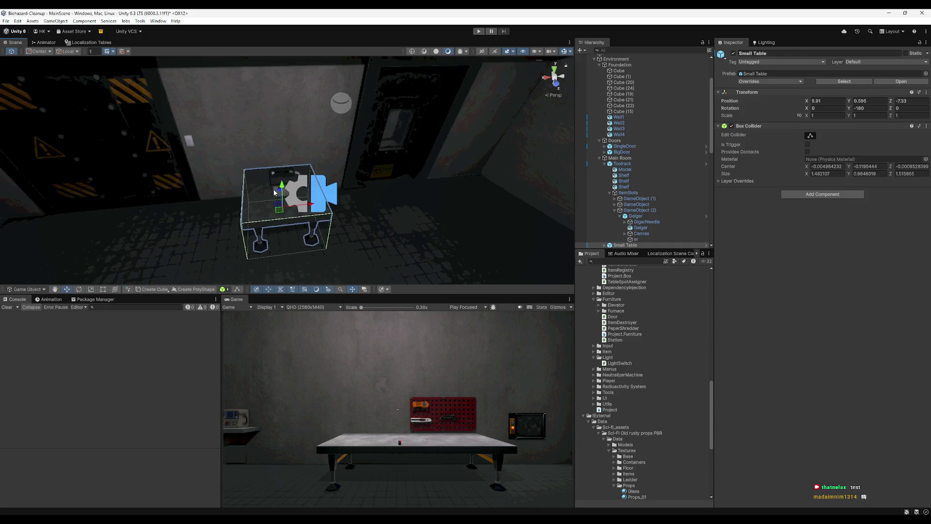
- Inspect the Paper Shredder on the Small Table, then select the larger Table
{"action": "left_click", "coordinate": [275, 180], "text": "shift"}
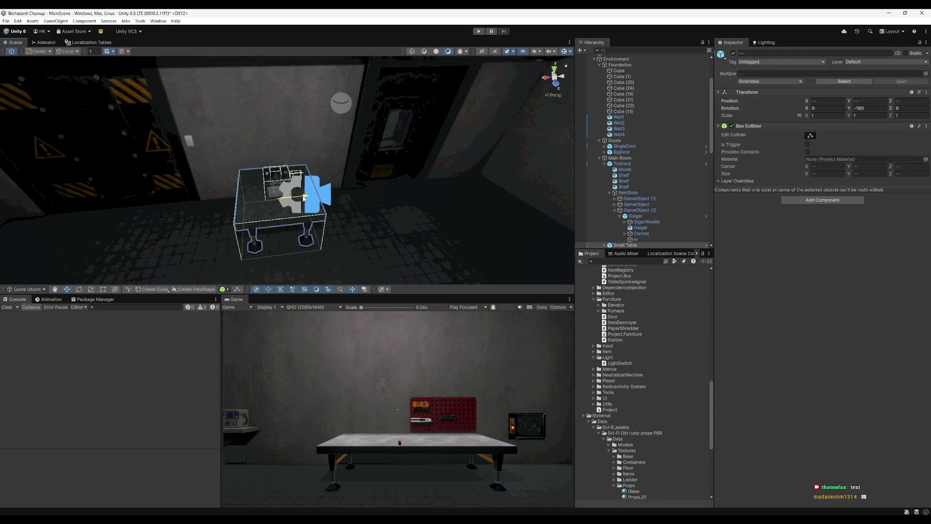
{"action": "left_click_drag", "start_coordinate": [304, 196], "coordinate": [383, 171]}
{"action": "key", "text": "f"}
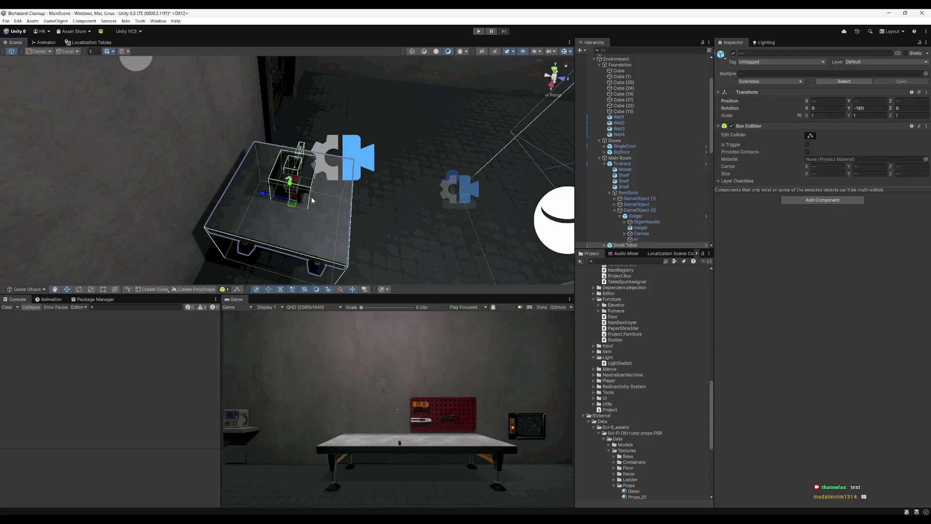
{"action": "left_click", "coordinate": [260, 200]}
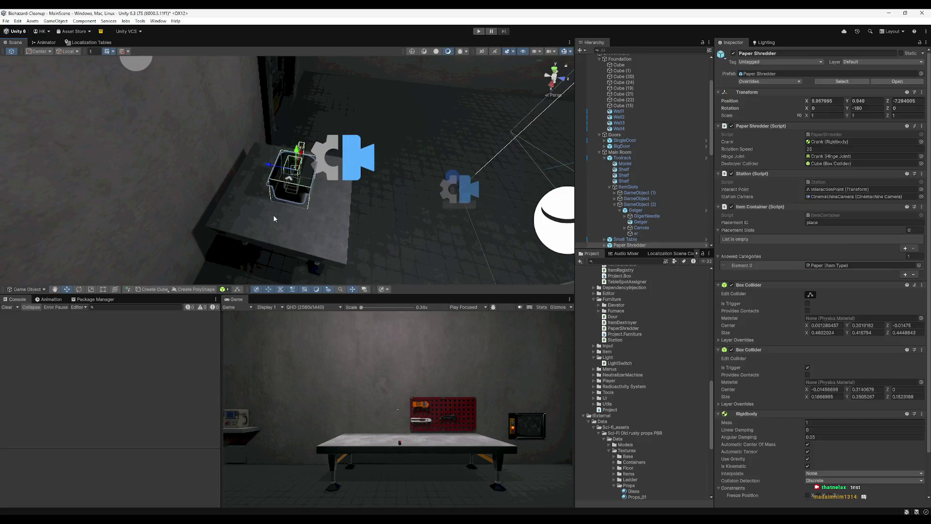
{"action": "left_click", "coordinate": [260, 200], "text": "shift"}
{"action": "mouse_move", "coordinate": [259, 199]}
{"action": "left_mouse_down"}
{"action": "mouse_move", "coordinate": [146, 202]}
{"action": "mouse_move", "coordinate": [314, 181]}
{"action": "mouse_move", "coordinate": [451, 202]}
{"action": "mouse_move", "coordinate": [311, 227]}
{"action": "mouse_move", "coordinate": [293, 201]}
{"action": "mouse_move", "coordinate": [310, 194]}
{"action": "left_mouse_up"}
{"action": "left_click", "coordinate": [314, 190]}
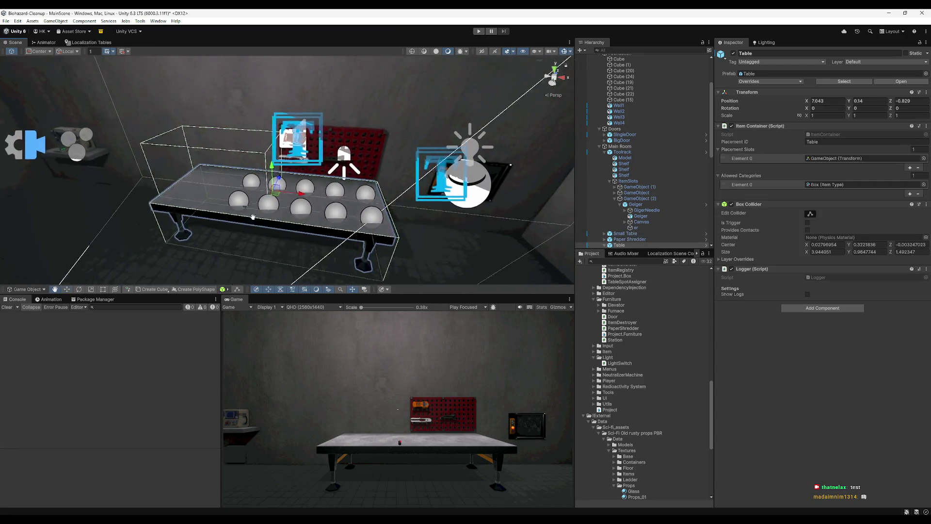
- Slide the Table and Toolrack together to the left and clear the selection
{"action": "left_click", "coordinate": [326, 183], "text": "shift"}
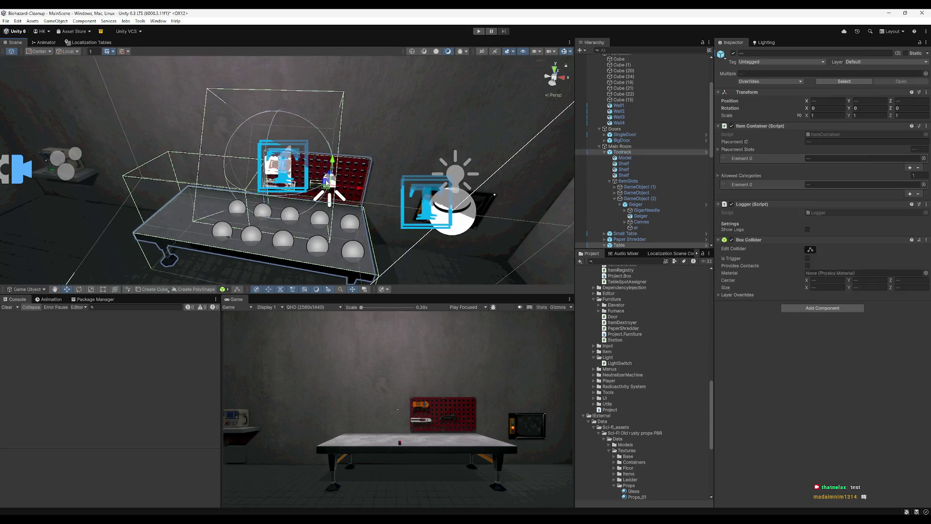
{"action": "left_click_drag", "start_coordinate": [358, 190], "coordinate": [335, 208]}
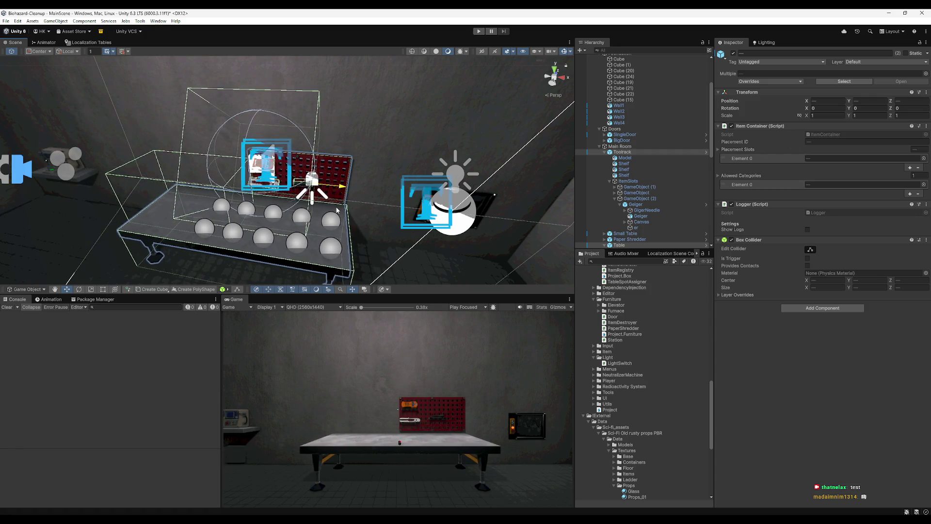
{"action": "scroll", "coordinate": [320, 189], "scroll_direction": "down", "scroll_amount": 5}
{"action": "scroll", "coordinate": [313, 177], "scroll_direction": "down", "scroll_amount": 5}
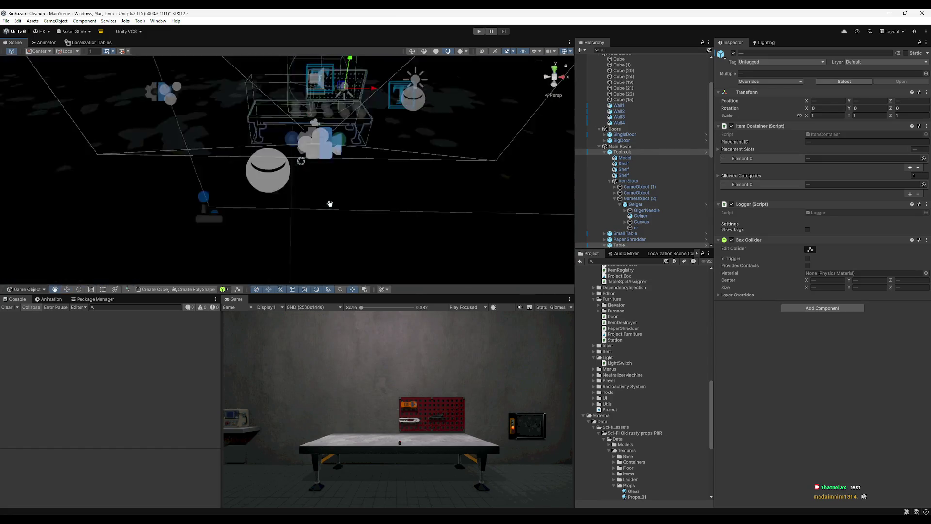
{"action": "scroll", "coordinate": [330, 204], "scroll_direction": "up", "scroll_amount": 5}
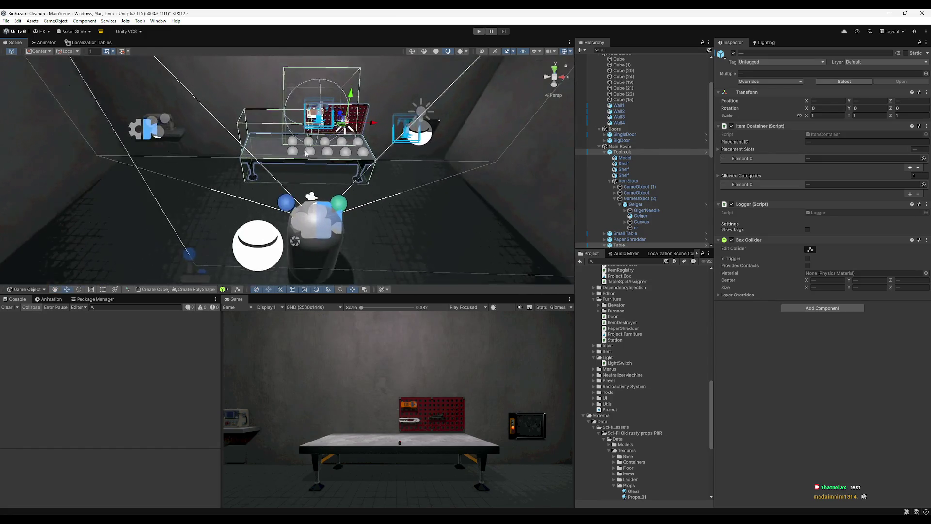
{"action": "left_click", "coordinate": [350, 134]}
{"action": "mouse_move", "coordinate": [350, 135]}
{"action": "left_mouse_down"}
{"action": "mouse_move", "coordinate": [354, 191]}
{"action": "mouse_move", "coordinate": [312, 210]}
{"action": "mouse_move", "coordinate": [314, 219]}
{"action": "left_mouse_up"}
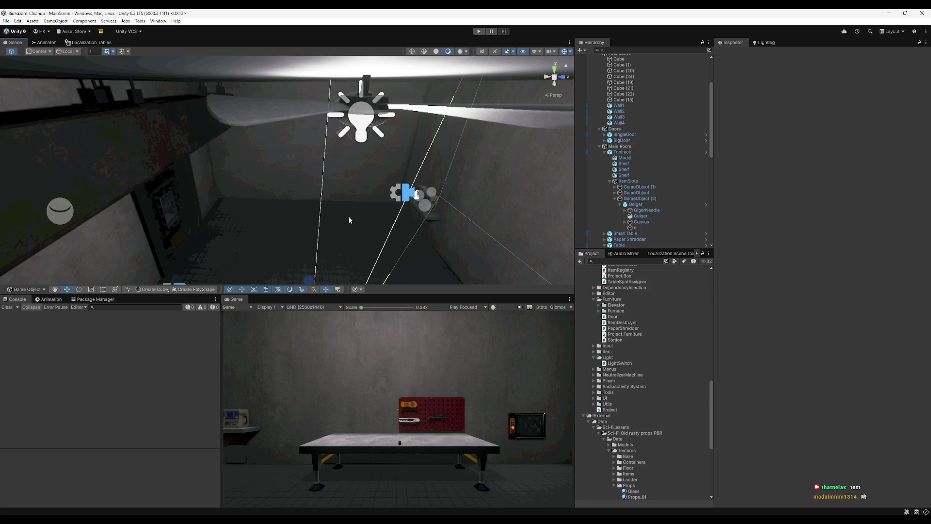
- Open the MainMenu scene from the Assets > ! > Scenes folder
{"action": "scroll", "coordinate": [596, 282], "scroll_direction": "up", "scroll_amount": 10}
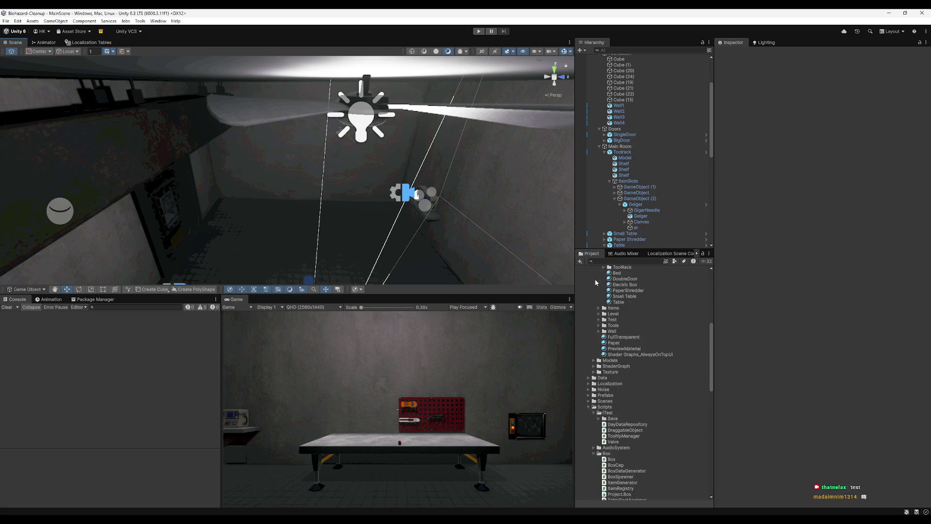
{"action": "scroll", "coordinate": [594, 278], "scroll_direction": "up", "scroll_amount": 3}
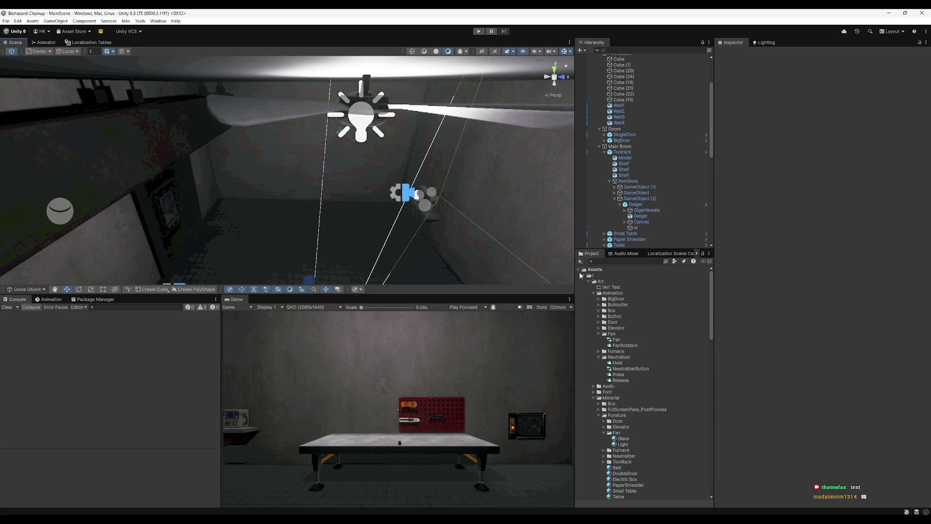
{"action": "left_click", "coordinate": [580, 270]}
{"action": "left_click", "coordinate": [579, 275]}
{"action": "left_click", "coordinate": [579, 275]}
{"action": "left_click", "coordinate": [579, 269]}
{"action": "left_click", "coordinate": [584, 275]}
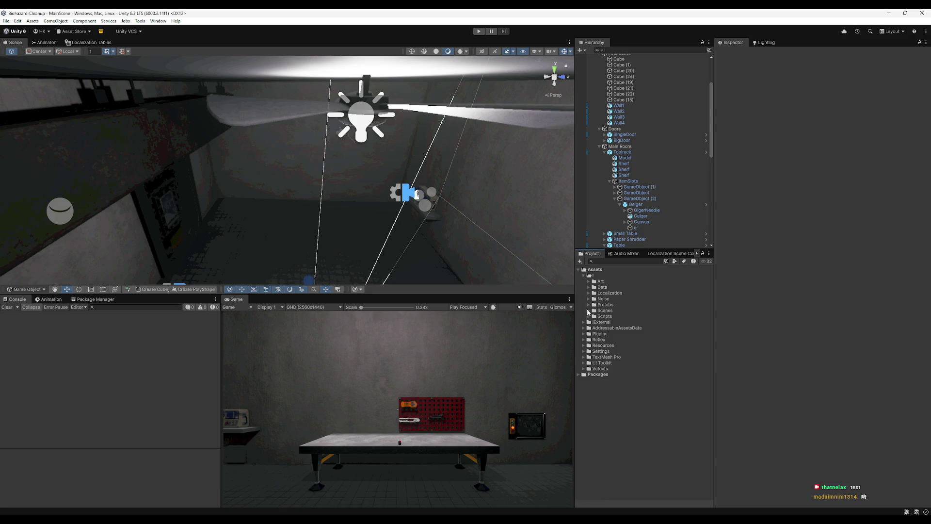
{"action": "left_click", "coordinate": [588, 311]}
{"action": "double_click", "coordinate": [614, 329]}
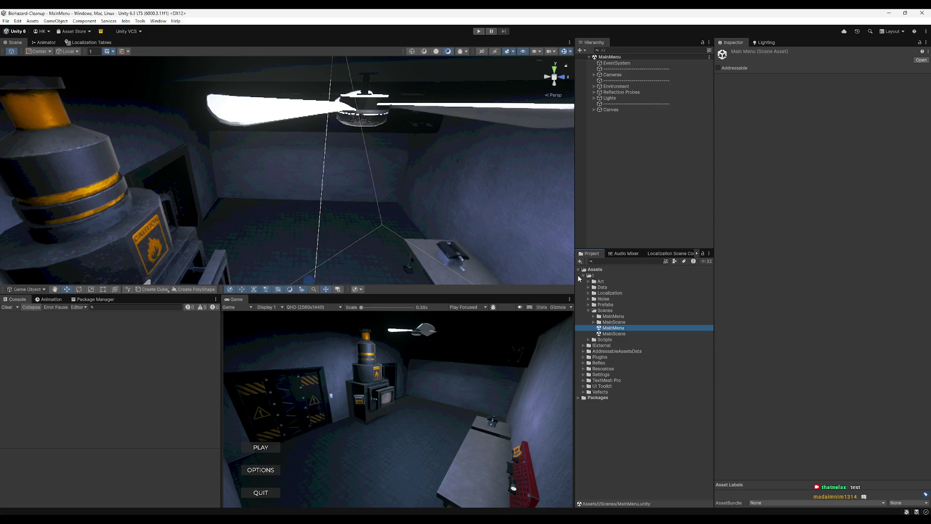
{"action": "left_click", "coordinate": [478, 31]}
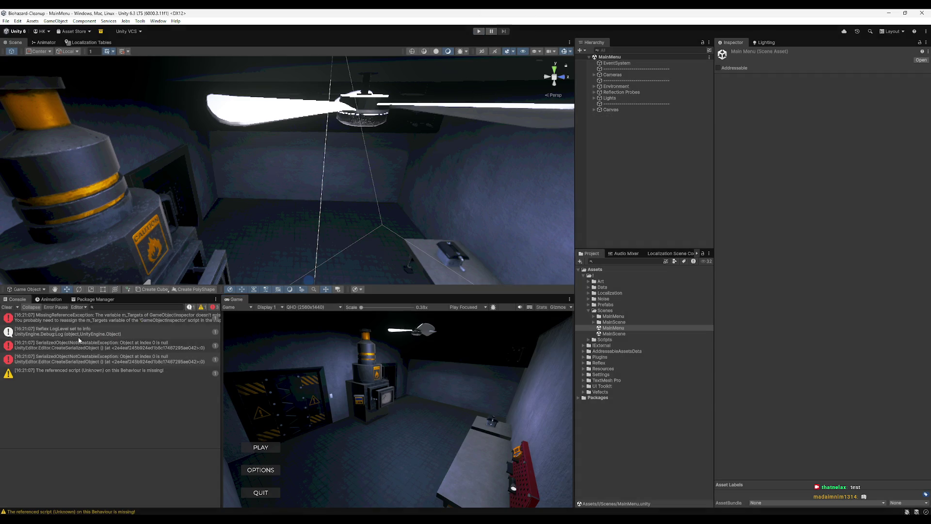
{"action": "left_click", "coordinate": [6, 307]}
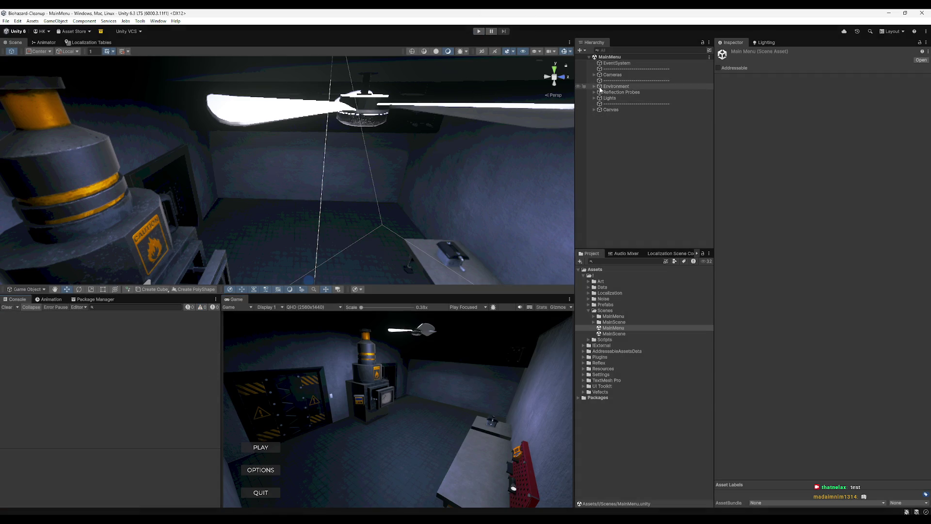
{"action": "left_click", "coordinate": [192, 257]}
{"action": "key", "text": "f"}
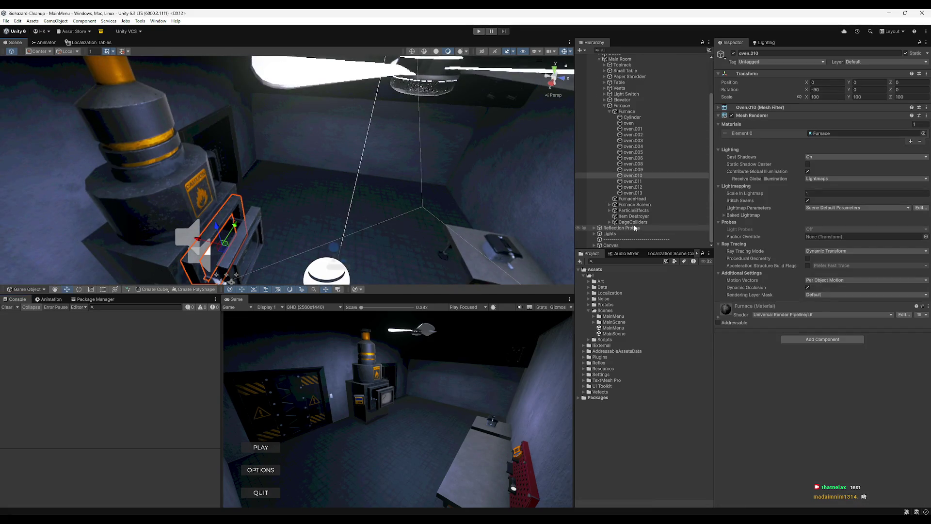
{"action": "left_click", "coordinate": [630, 217]}
{"action": "left_click", "coordinate": [629, 211]}
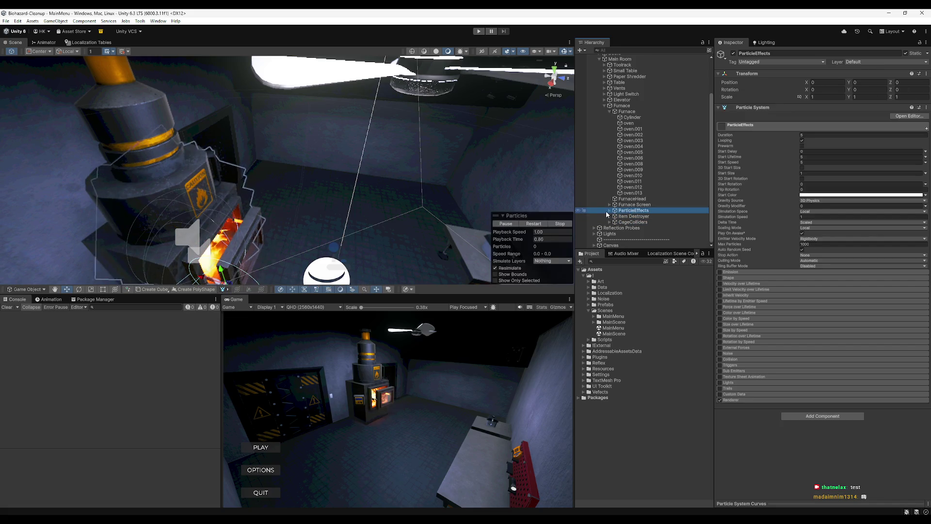
{"action": "key", "text": "Delete"}
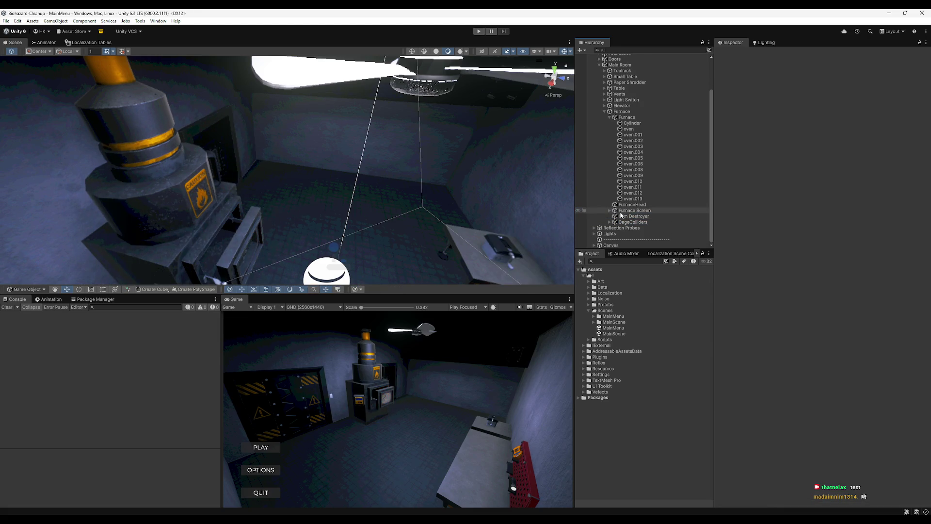
{"action": "key", "text": "ctrl+z"}
- Enter Play mode, try the menu panels, and start the game from the second save slot
{"action": "left_click", "coordinate": [476, 31]}
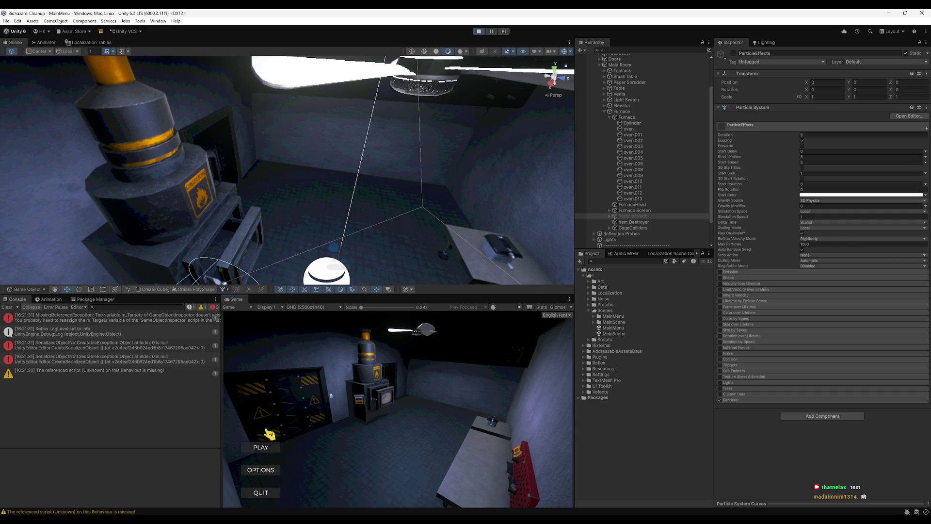
{"action": "left_click", "coordinate": [269, 450]}
{"action": "left_click", "coordinate": [271, 494]}
{"action": "left_click", "coordinate": [264, 472]}
{"action": "left_click", "coordinate": [266, 470]}
{"action": "left_click", "coordinate": [261, 450]}
{"action": "left_click", "coordinate": [421, 440]}
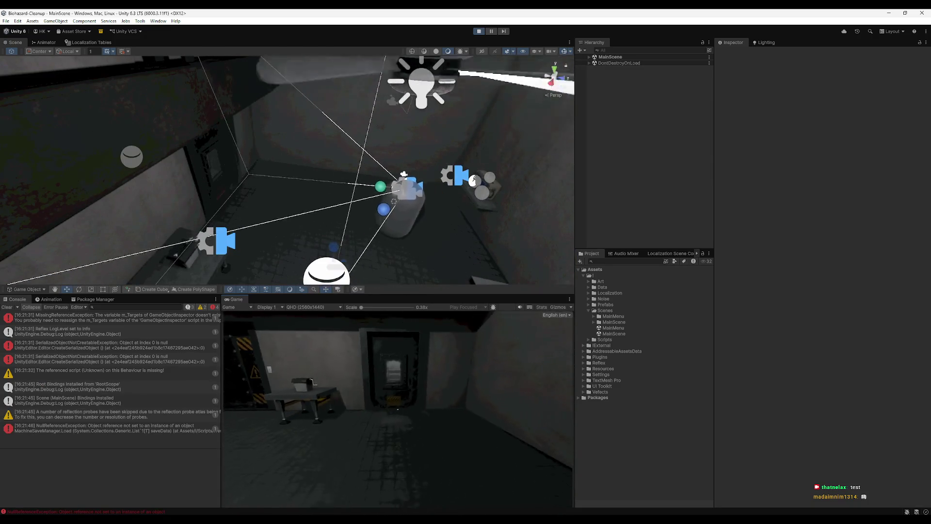
- Walk the player to the hazard-striped door, switching the room lights off on the way
{"action": "key", "text": "super"}
{"action": "key", "text": "super"}
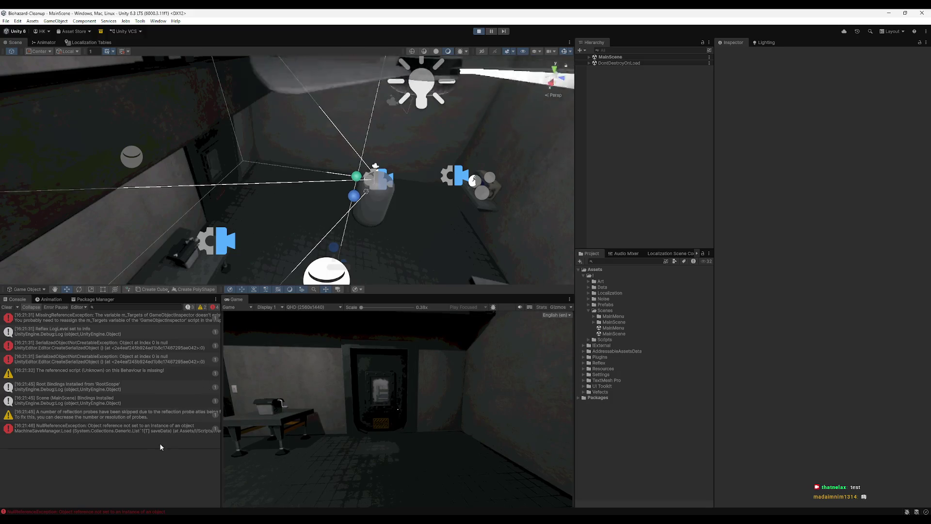
{"action": "key", "text": "w"}
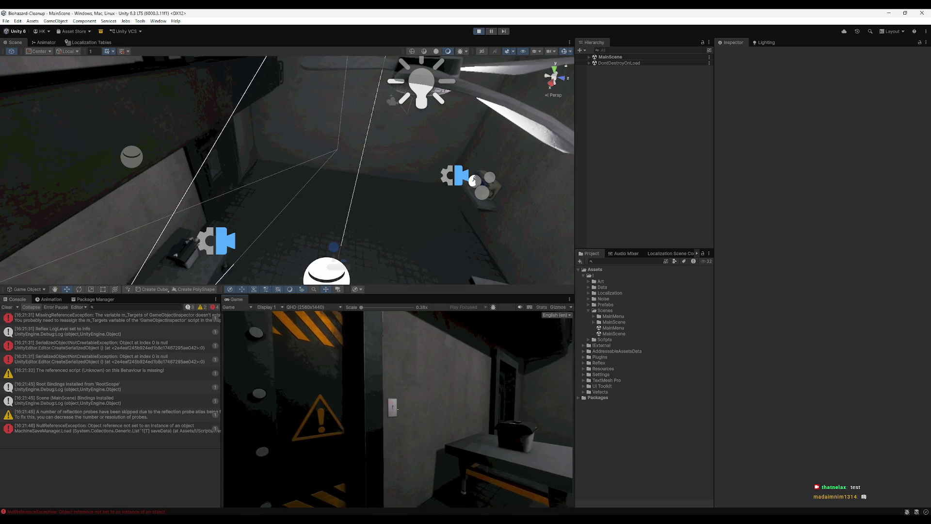
{"action": "key", "text": "e"}
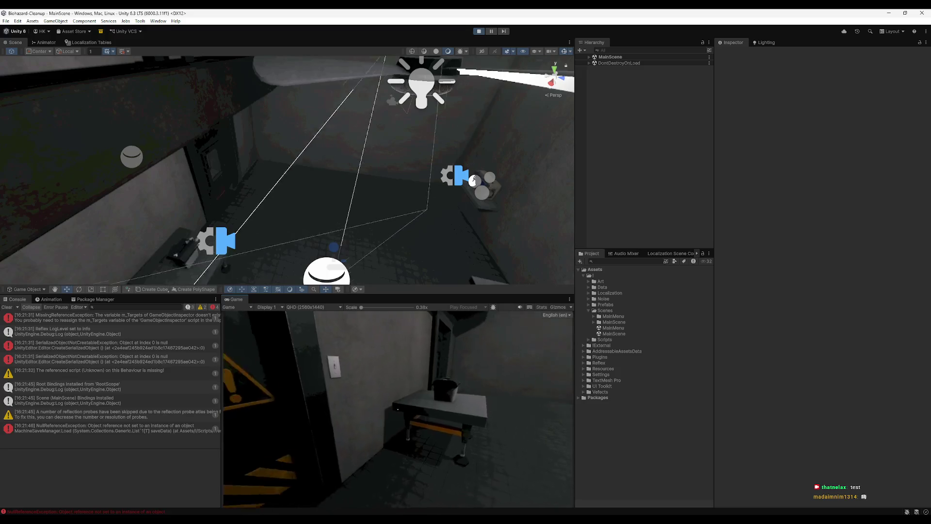
{"action": "key", "text": "e"}
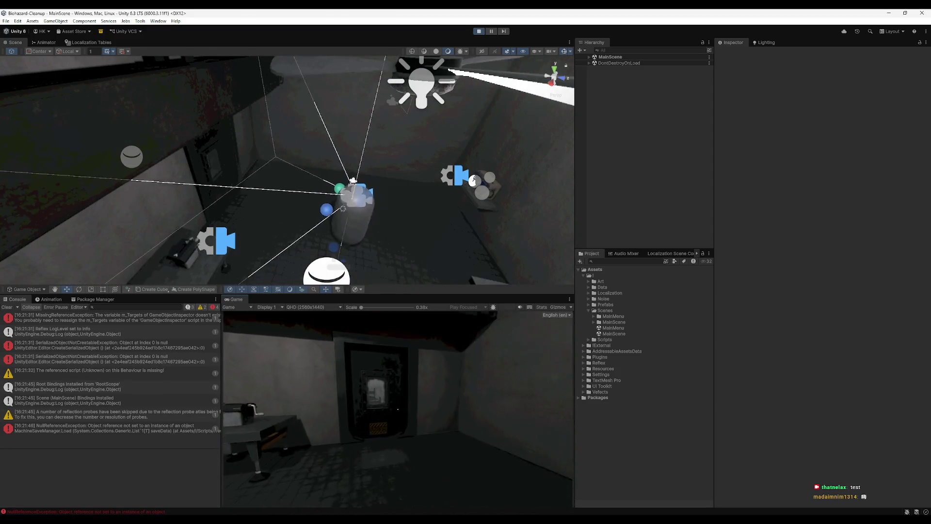
{"action": "key", "text": "e"}
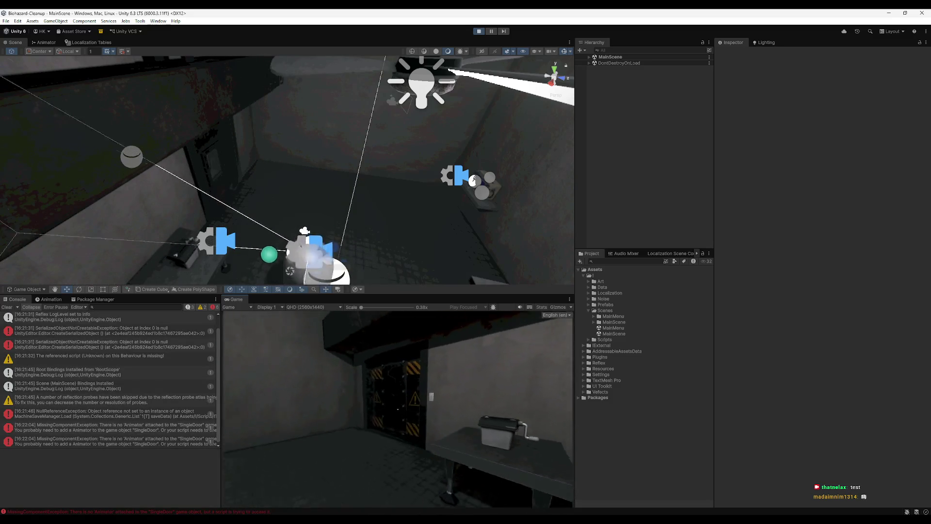
{"action": "key", "text": "e"}
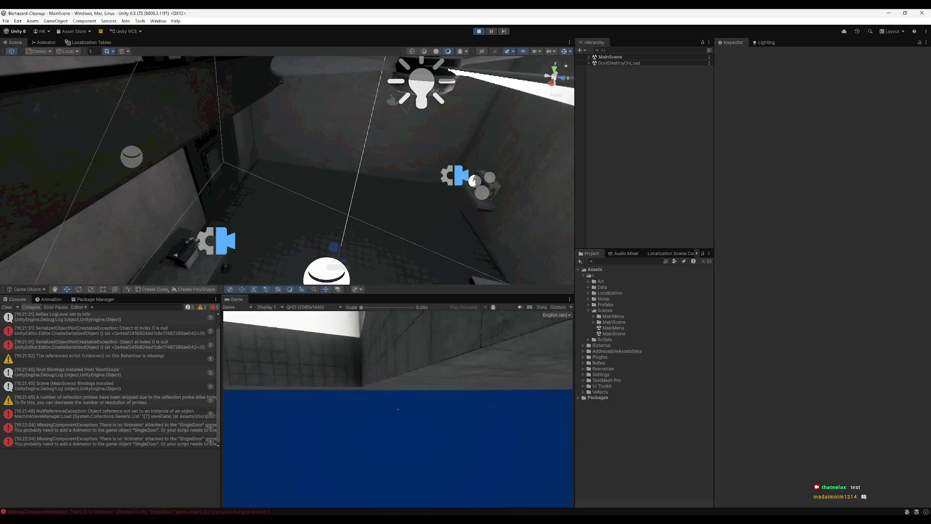
- Stop Play mode and show the stack trace of the SingleDoor missing Animator error
{"action": "key", "text": "super"}
{"action": "left_click", "coordinate": [480, 32]}
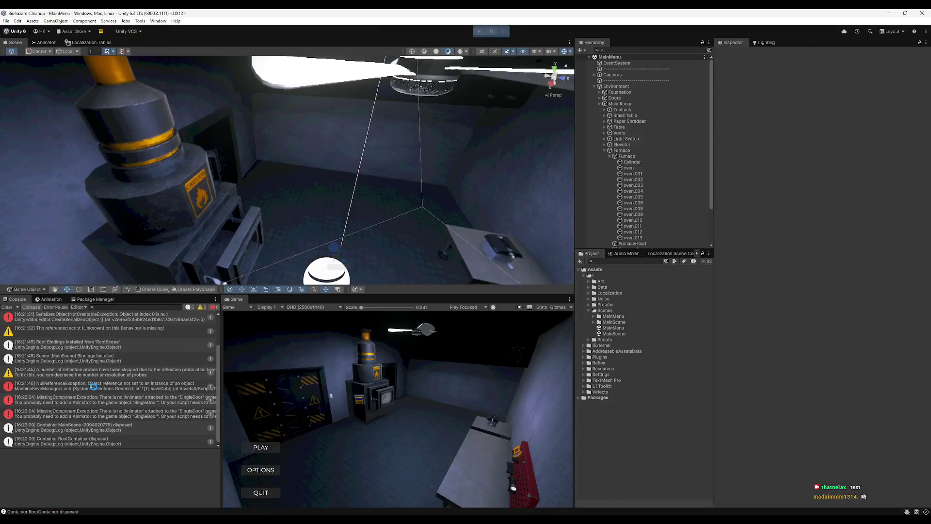
{"action": "left_click", "coordinate": [89, 400]}
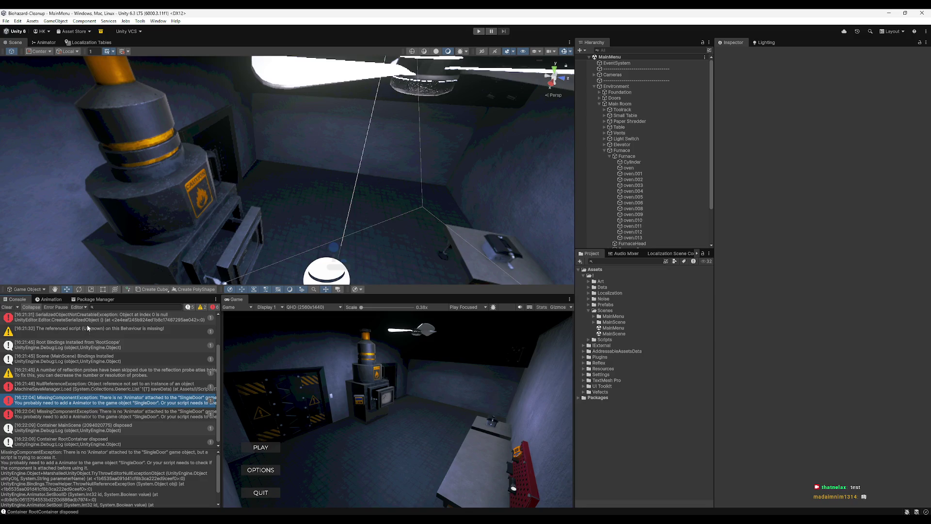
- Open Door.cs in Rider from the SingleDoor console error, then return to Unity
{"action": "double_click", "coordinate": [95, 405]}
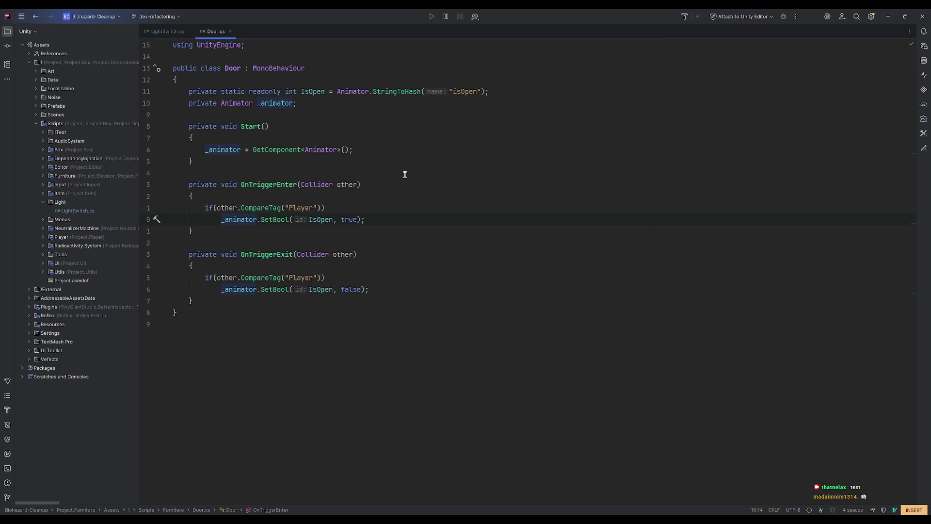
{"action": "left_click", "coordinate": [888, 16]}
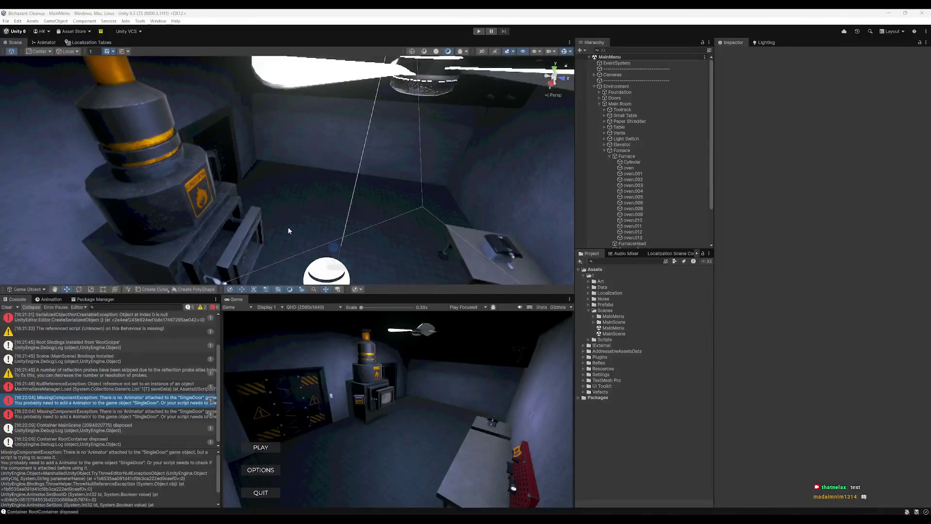
- Frame the door mesh and step up through its child meshes to SingleDoor
{"action": "left_click", "coordinate": [223, 151]}
{"action": "key", "text": "f"}
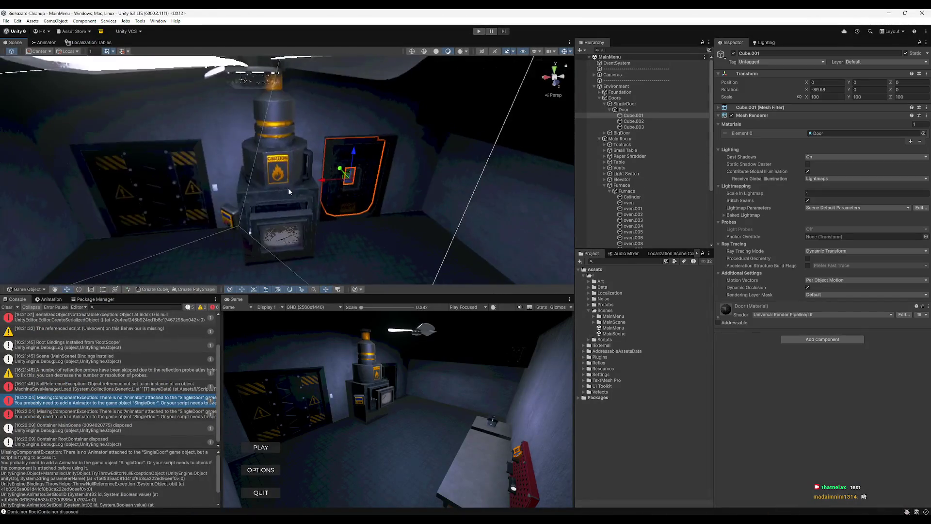
{"action": "left_click", "coordinate": [630, 109]}
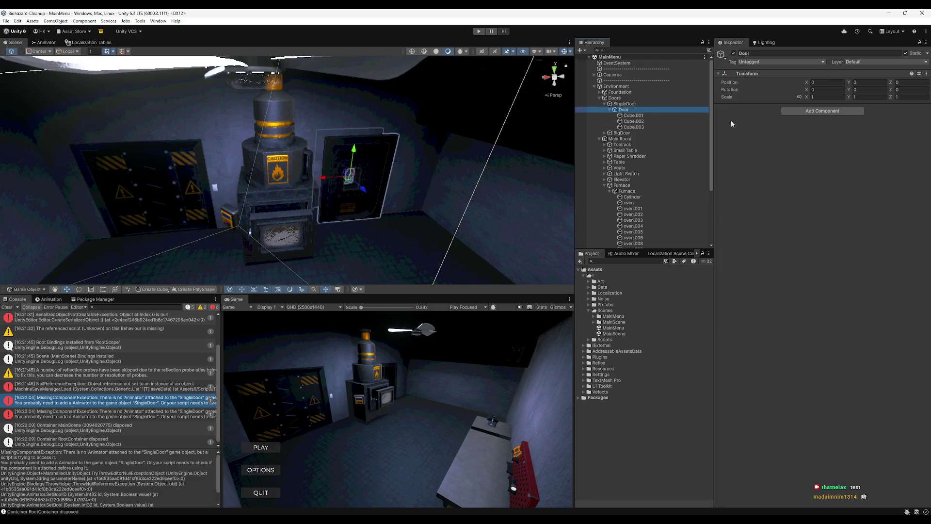
{"action": "left_click", "coordinate": [635, 122]}
{"action": "left_click", "coordinate": [638, 127]}
{"action": "left_click", "coordinate": [624, 109]}
{"action": "left_click", "coordinate": [625, 104]}
- Expand and collapse the Door object's child meshes, ending on SingleDoor
{"action": "left_click", "coordinate": [614, 111]}
{"action": "left_click", "coordinate": [610, 110]}
{"action": "left_click", "coordinate": [610, 110]}
{"action": "left_click", "coordinate": [610, 109]}
{"action": "left_click", "coordinate": [610, 110]}
{"action": "left_click", "coordinate": [610, 109]}
{"action": "left_click", "coordinate": [623, 104]}
{"action": "left_click", "coordinate": [620, 110]}
{"action": "left_click", "coordinate": [617, 104]}
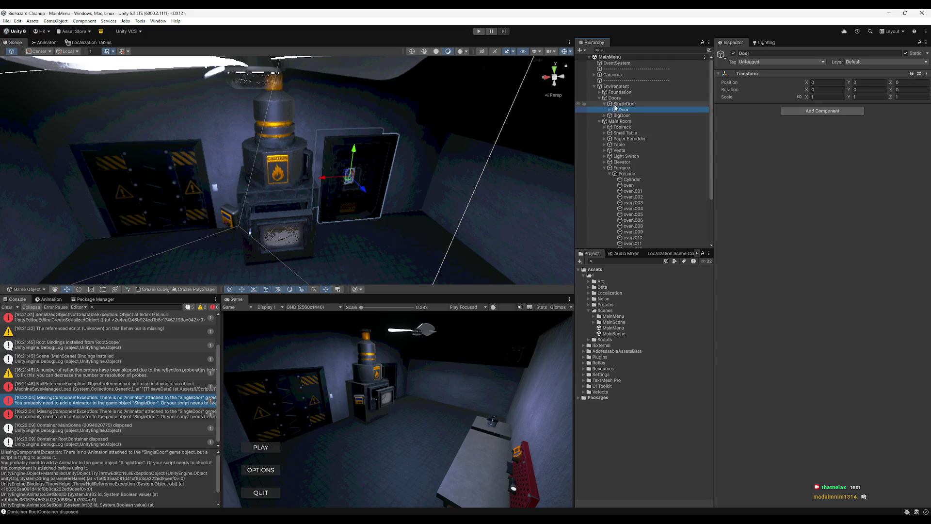
- Open MainScene and move the scene camera through the room
{"action": "double_click", "coordinate": [614, 334]}
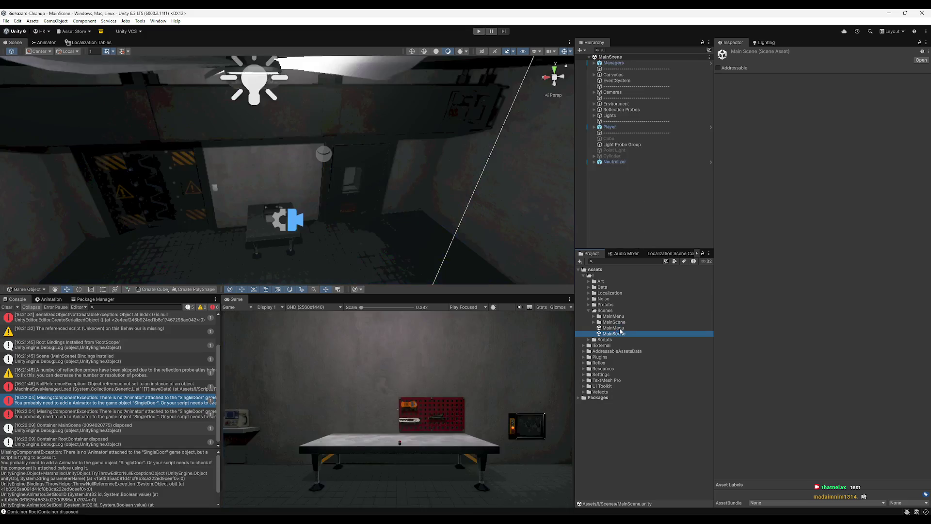
{"action": "left_click_drag", "start_coordinate": [134, 189], "coordinate": [345, 181]}
{"action": "left_click", "coordinate": [256, 179]}
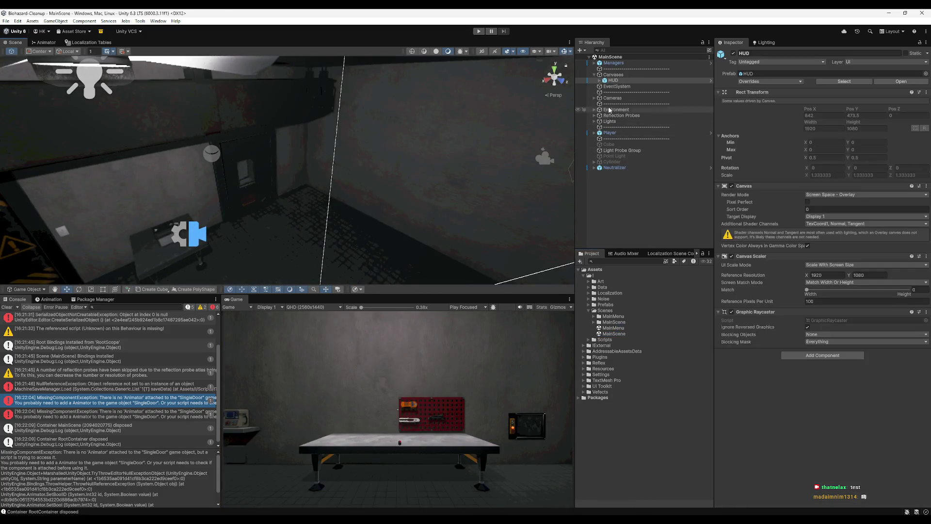
{"action": "mouse_move", "coordinate": [261, 166]}
{"action": "left_mouse_down"}
{"action": "mouse_move", "coordinate": [255, 233]}
{"action": "mouse_move", "coordinate": [315, 148]}
{"action": "left_mouse_up"}
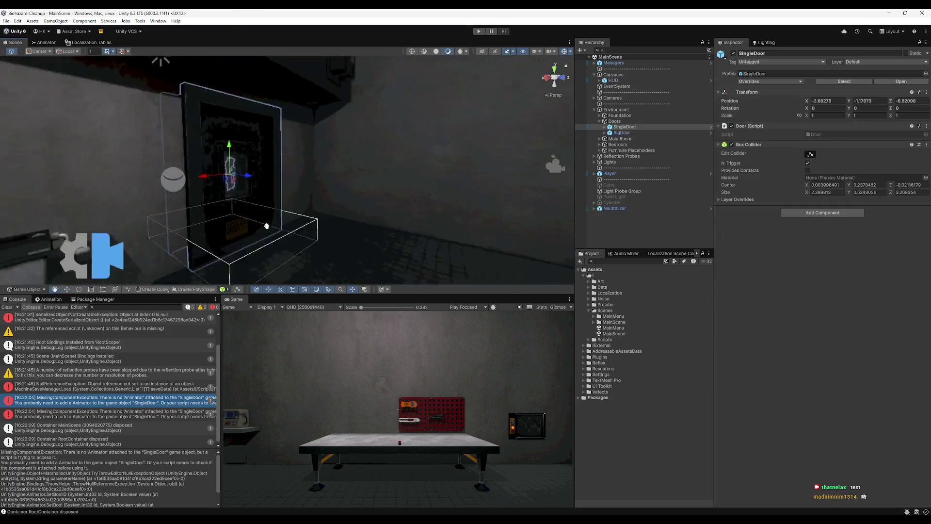
- Select SingleDoor under Environment > Doors and open its Door script for editing
{"action": "left_click", "coordinate": [622, 134]}
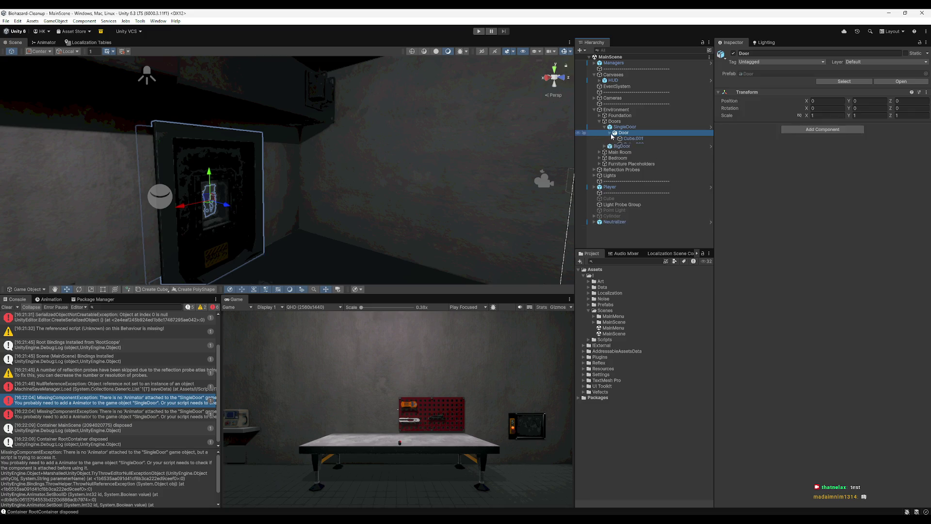
{"action": "key", "text": "Up"}
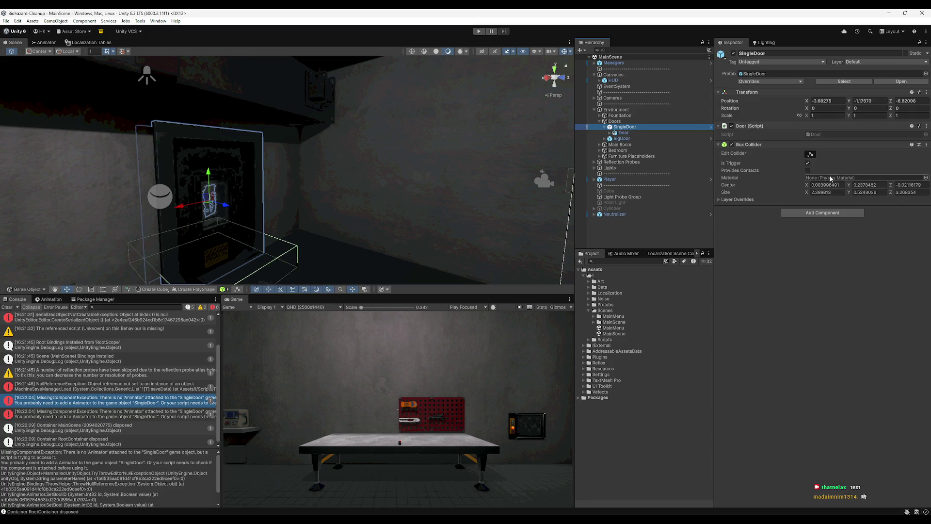
{"action": "left_click", "coordinate": [643, 133]}
{"action": "left_click", "coordinate": [610, 133]}
{"action": "key", "text": "Down"}
{"action": "key", "text": "Down"}
{"action": "key", "text": "Down"}
{"action": "left_click", "coordinate": [610, 132]}
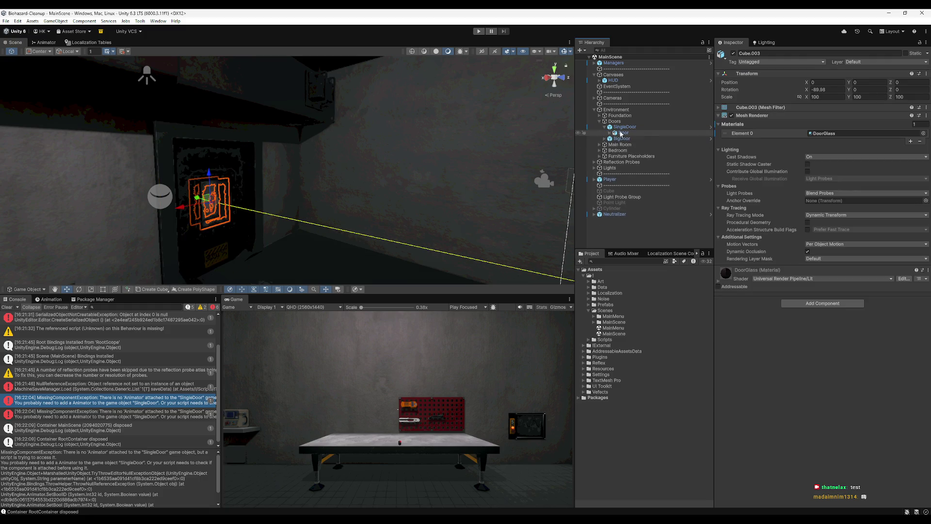
{"action": "left_click", "coordinate": [621, 132]}
{"action": "key", "text": "Up"}
{"action": "double_click", "coordinate": [821, 135]}
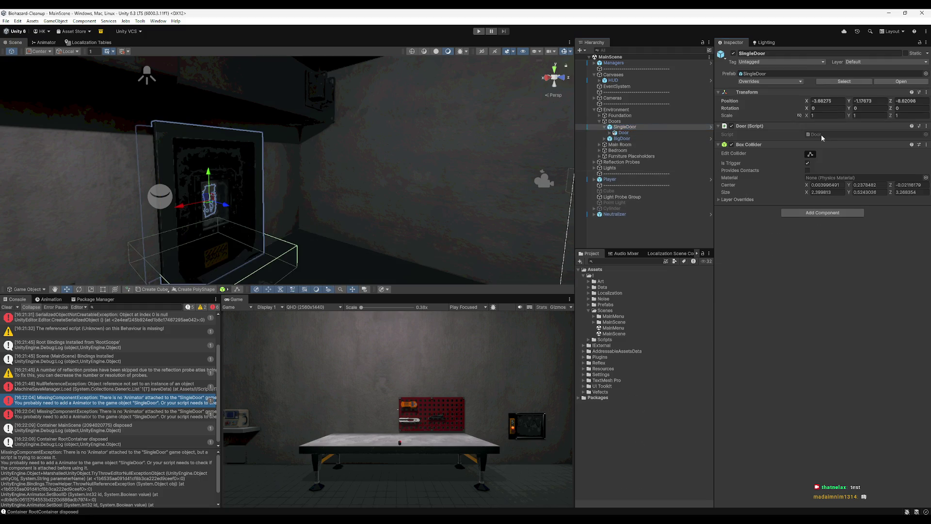
- Add an Animator component to SingleDoor
{"action": "left_click", "coordinate": [888, 17]}
{"action": "left_click", "coordinate": [822, 212]}
{"action": "type", "text": "anmat"}
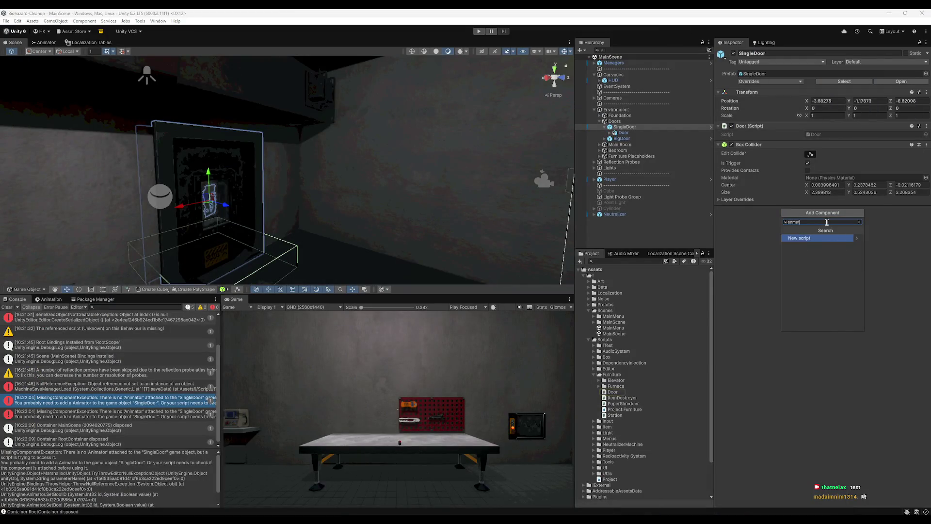
{"action": "key", "text": "BackSpace"}
{"action": "key", "text": "BackSpace"}
{"action": "key", "text": "BackSpace"}
{"action": "type", "text": "i"}
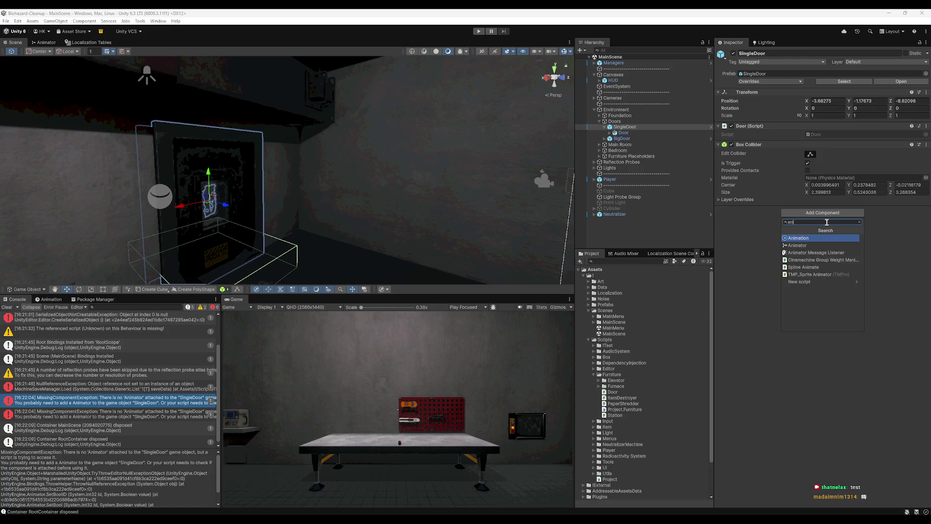
{"action": "left_click", "coordinate": [816, 245]}
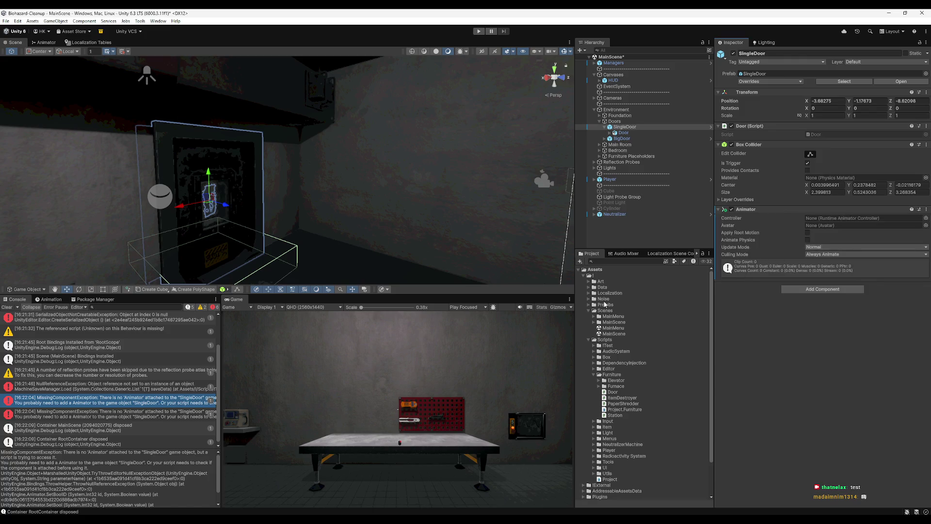
- Assign the SingleDoor controller from Art > Animation > Door and show its clip timeline
{"action": "left_click", "coordinate": [588, 281]}
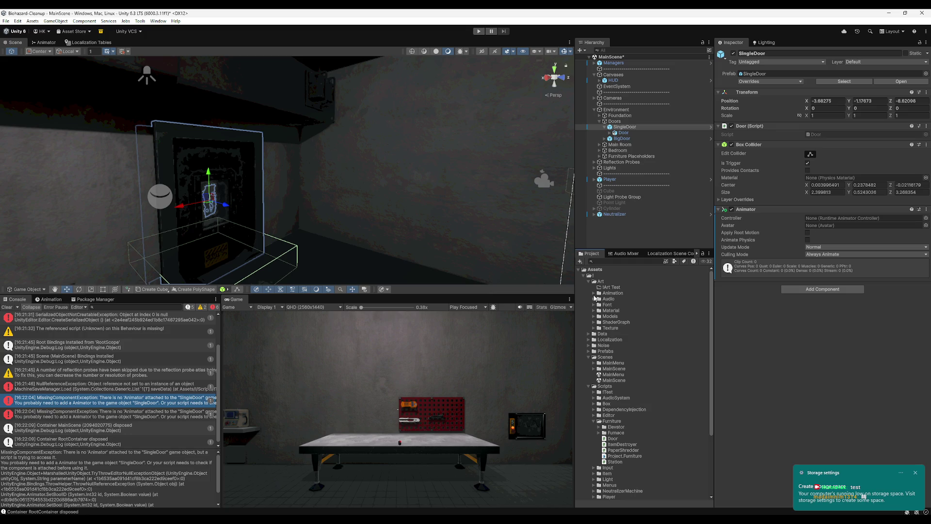
{"action": "left_click", "coordinate": [594, 294]}
{"action": "left_click", "coordinate": [915, 472]}
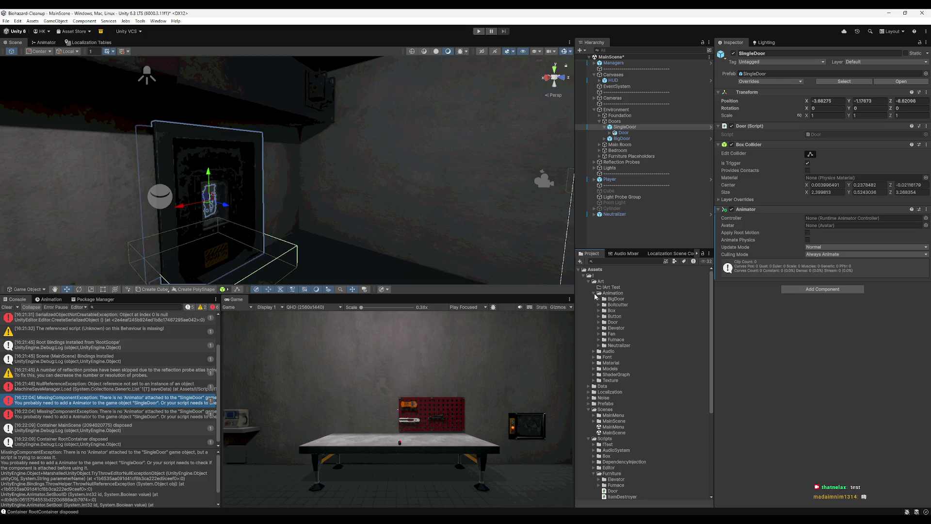
{"action": "left_click", "coordinate": [599, 322]}
{"action": "left_click_drag", "start_coordinate": [623, 333], "coordinate": [814, 219]}
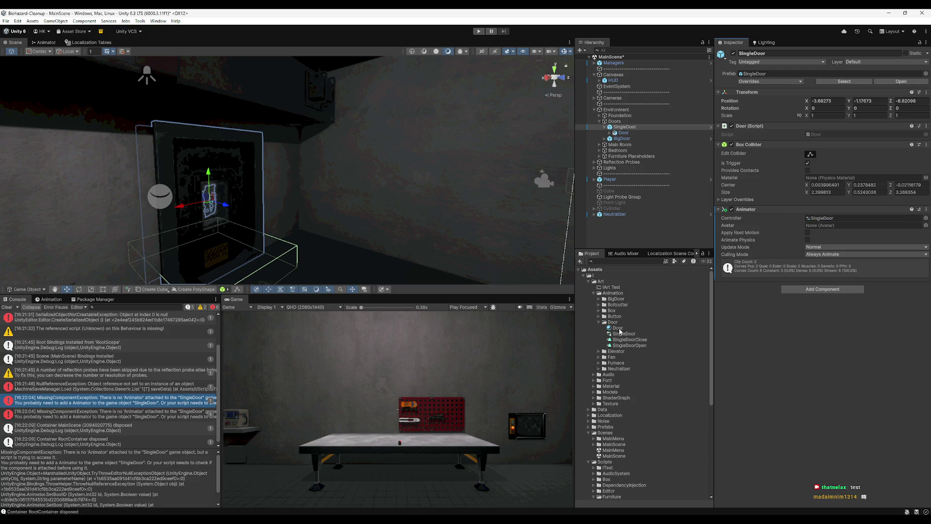
{"action": "left_click", "coordinate": [48, 299]}
{"action": "left_click", "coordinate": [624, 127]}
- Remove the missing Cube.001 Position track from the SingleDoorOpen clip
{"action": "left_click", "coordinate": [53, 307]}
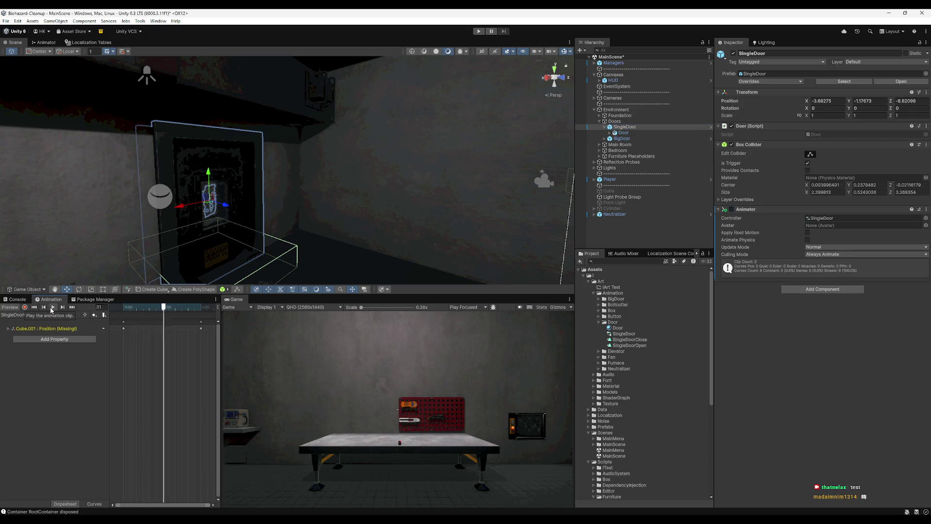
{"action": "left_click", "coordinate": [623, 132]}
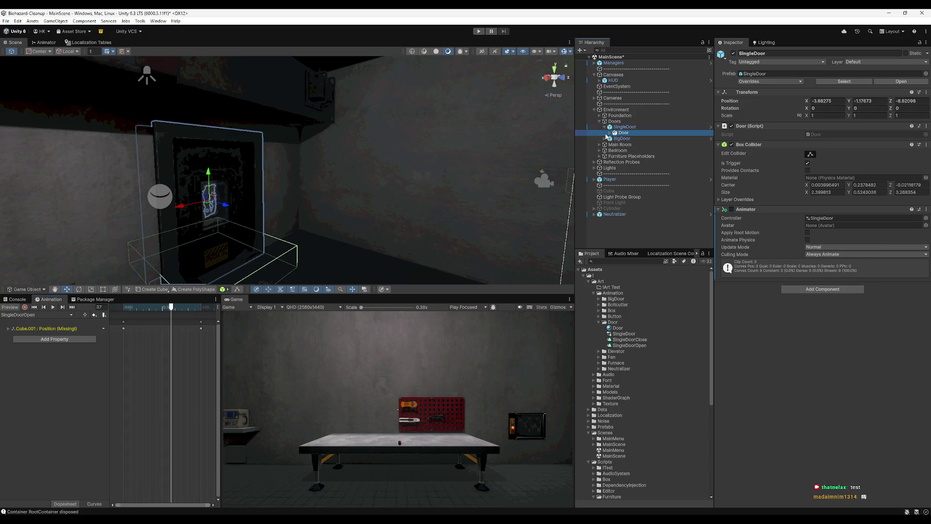
{"action": "left_click", "coordinate": [609, 132]}
{"action": "double_click", "coordinate": [623, 138]}
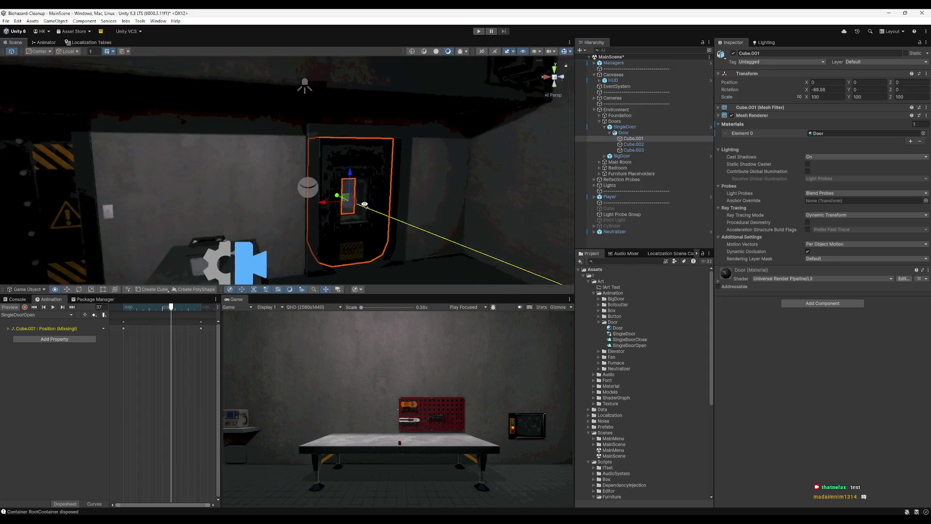
{"action": "left_click", "coordinate": [64, 329]}
{"action": "right_click", "coordinate": [63, 329]}
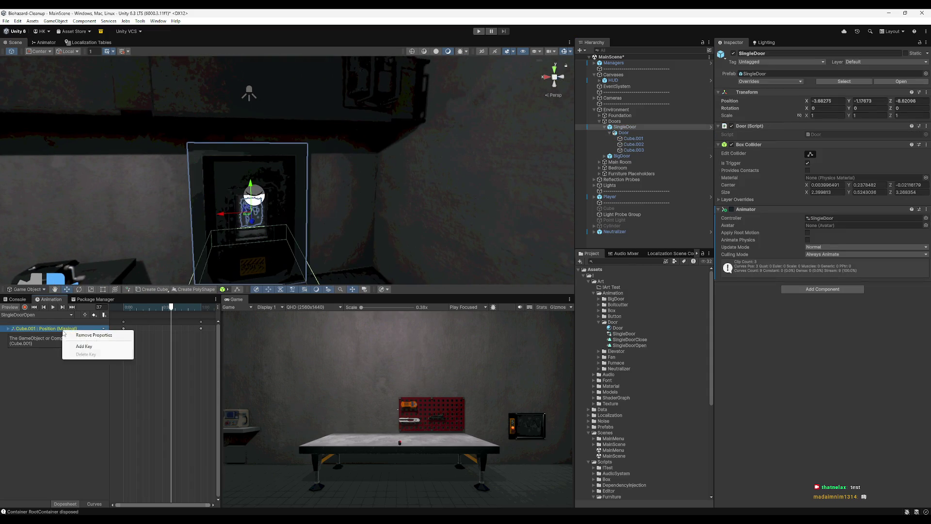
{"action": "left_click", "coordinate": [94, 334]}
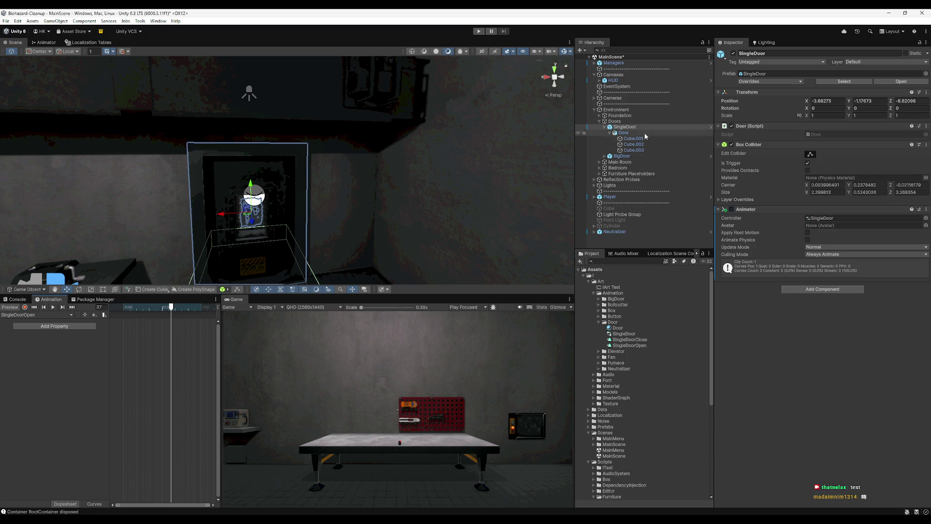
{"action": "left_click", "coordinate": [123, 308]}
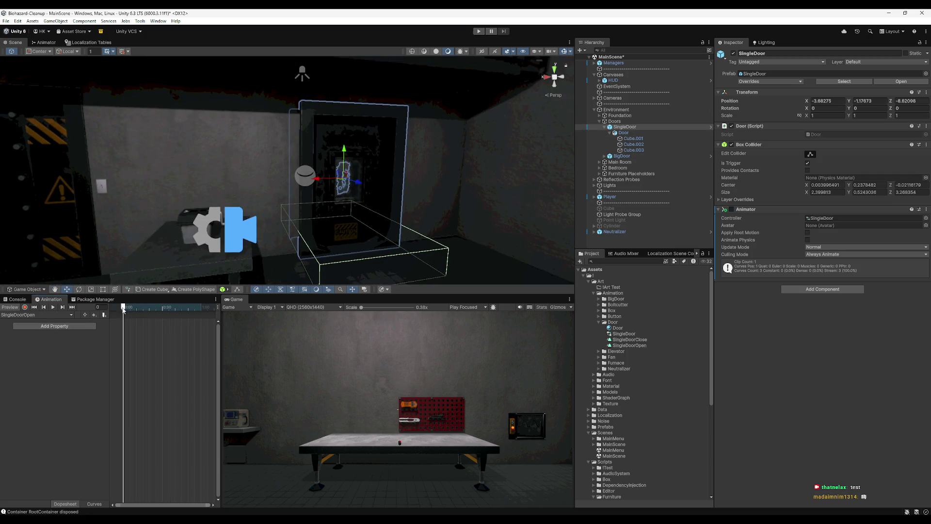
- Remove the same missing track from SingleDoorClose, then return to SingleDoorOpen
{"action": "left_click", "coordinate": [29, 315]}
{"action": "left_click", "coordinate": [32, 323]}
{"action": "left_click", "coordinate": [34, 315]}
{"action": "left_click", "coordinate": [38, 323]}
{"action": "right_click", "coordinate": [73, 332]}
{"action": "left_click", "coordinate": [90, 336]}
{"action": "left_click", "coordinate": [36, 314]}
{"action": "left_click", "coordinate": [29, 330]}
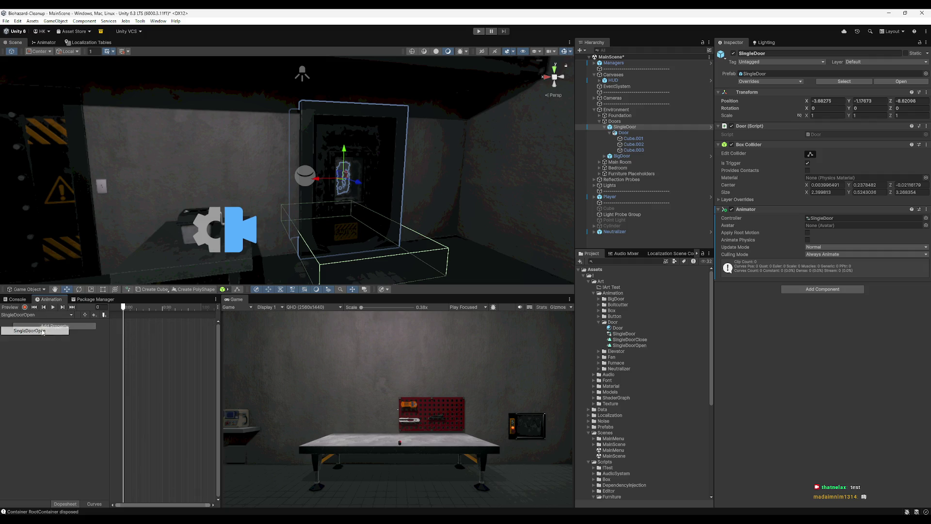
- Select Cube.001 and Cube.003 and raise them to Y 2.275, recording position keys in SingleDoorOpen
{"action": "double_click", "coordinate": [650, 138]}
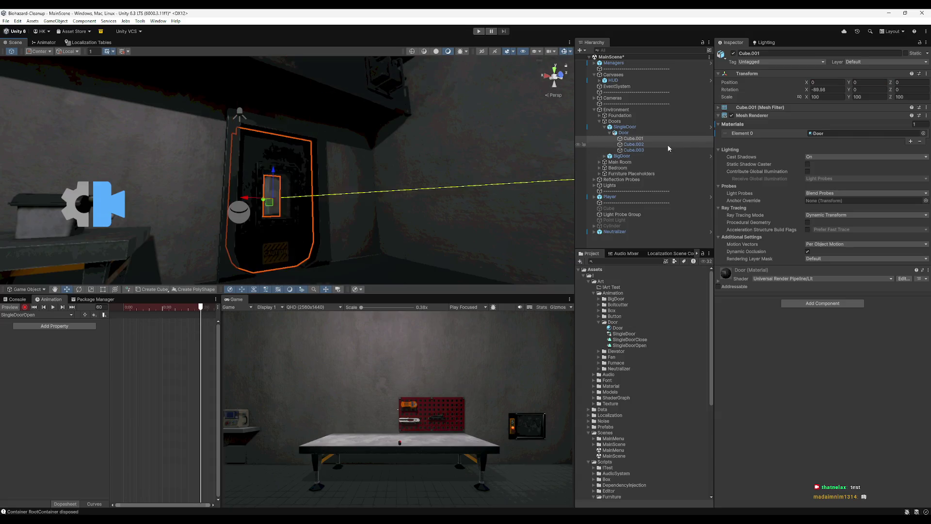
{"action": "left_click", "coordinate": [662, 144]}
{"action": "left_click", "coordinate": [659, 139], "text": "ctrl"}
{"action": "left_click", "coordinate": [656, 151], "text": "ctrl"}
{"action": "left_click", "coordinate": [638, 145], "text": "ctrl"}
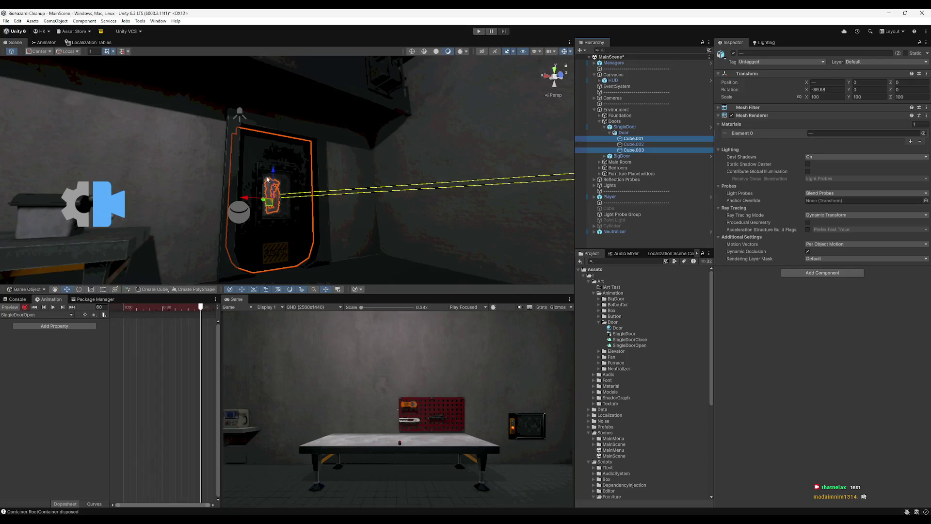
{"action": "left_click_drag", "start_coordinate": [273, 175], "coordinate": [274, 86]}
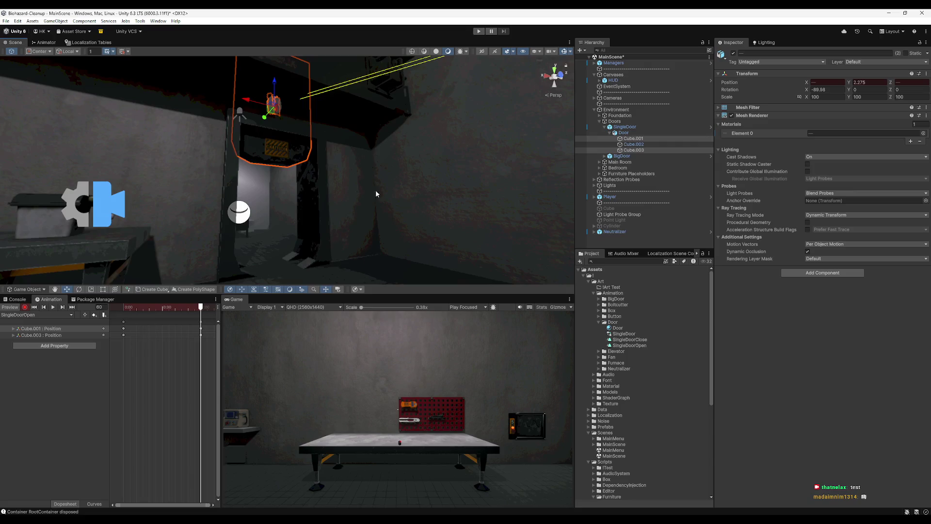
{"action": "scroll", "coordinate": [376, 194], "scroll_direction": "up", "scroll_amount": 5}
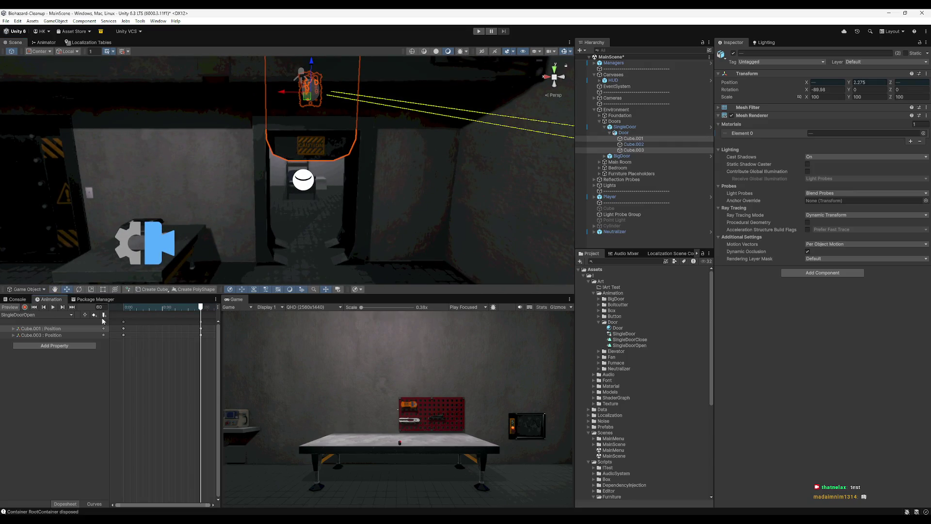
- Preview the door-opening animation, check the one-second keyframes, and switch to the SingleDoorClose clip
{"action": "left_click", "coordinate": [54, 307]}
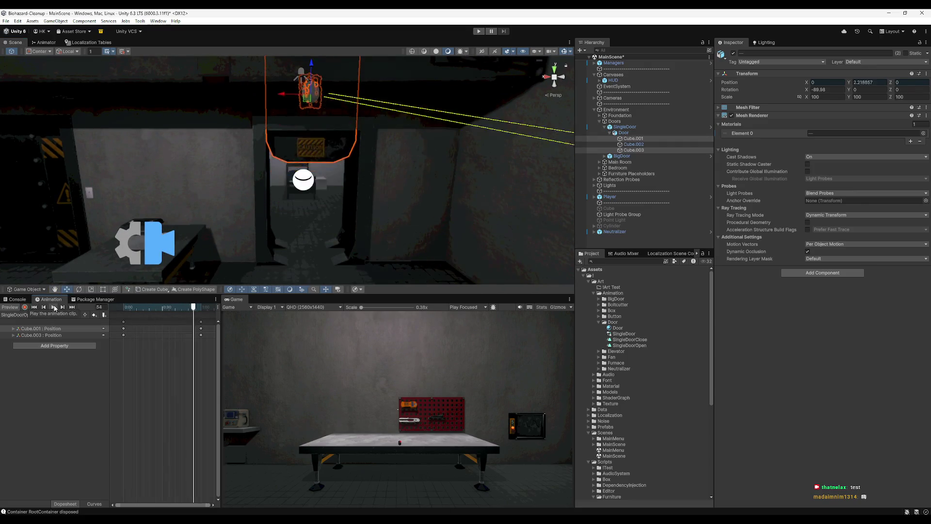
{"action": "left_click", "coordinate": [53, 307]}
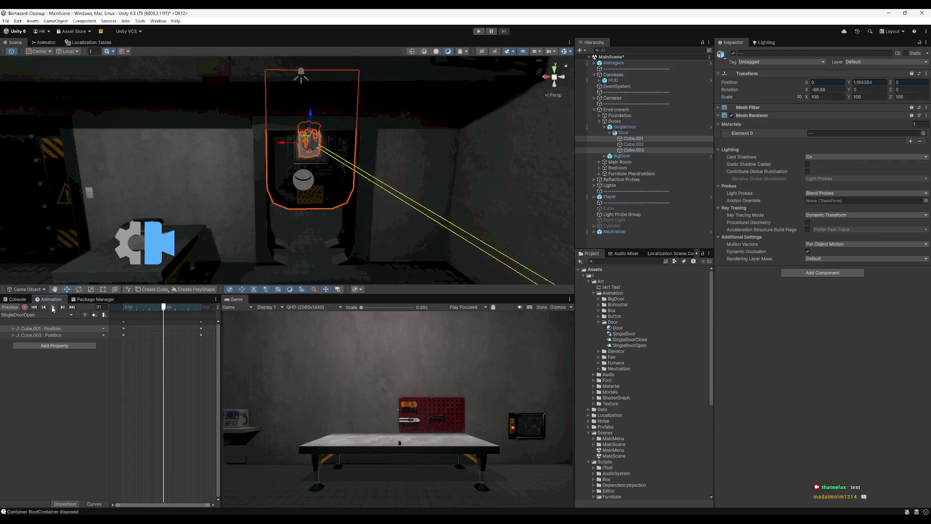
{"action": "left_click_drag", "start_coordinate": [129, 310], "coordinate": [212, 323]}
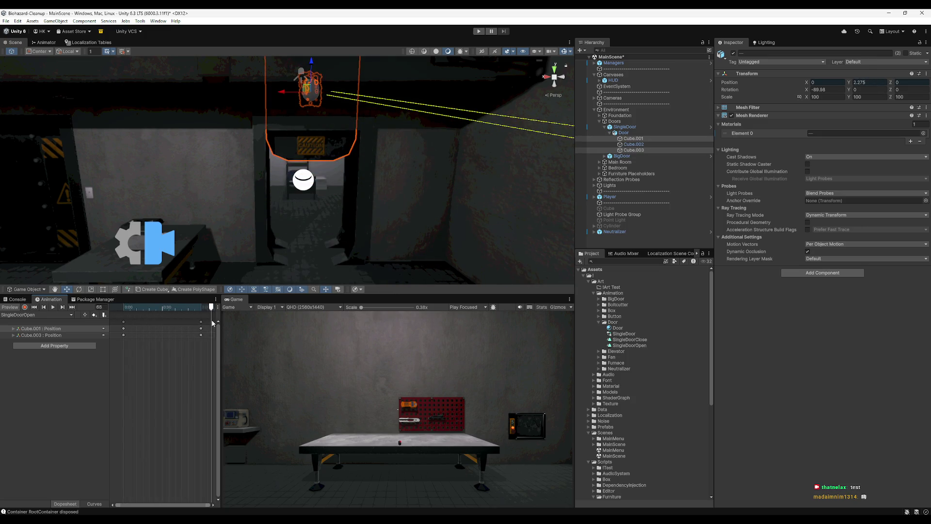
{"action": "key", "text": "shift+comma"}
{"action": "left_click", "coordinate": [201, 321]}
{"action": "left_click", "coordinate": [49, 315]}
{"action": "left_click", "coordinate": [51, 321]}
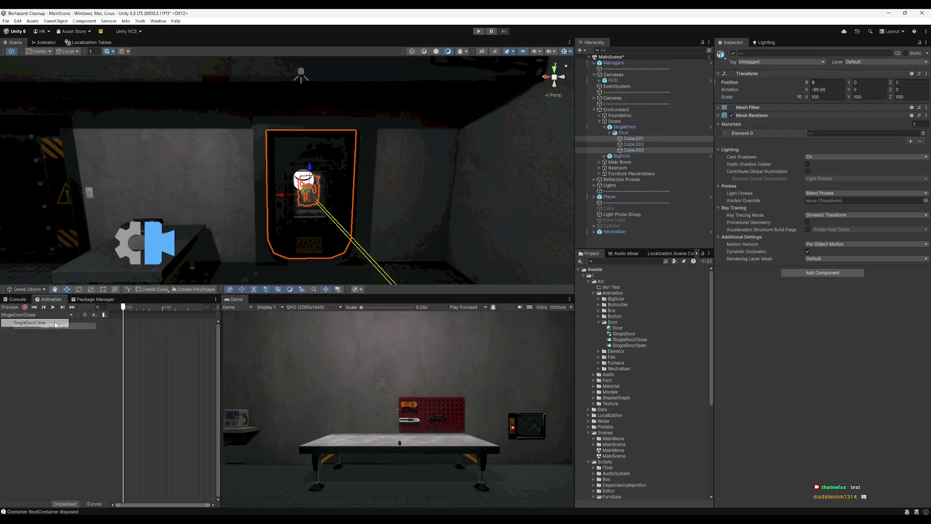
- Toggle between the SingleDoorOpen and SingleDoorClose clips and zoom the SingleDoorClose timeline
{"action": "left_click", "coordinate": [40, 314]}
{"action": "left_click", "coordinate": [48, 331]}
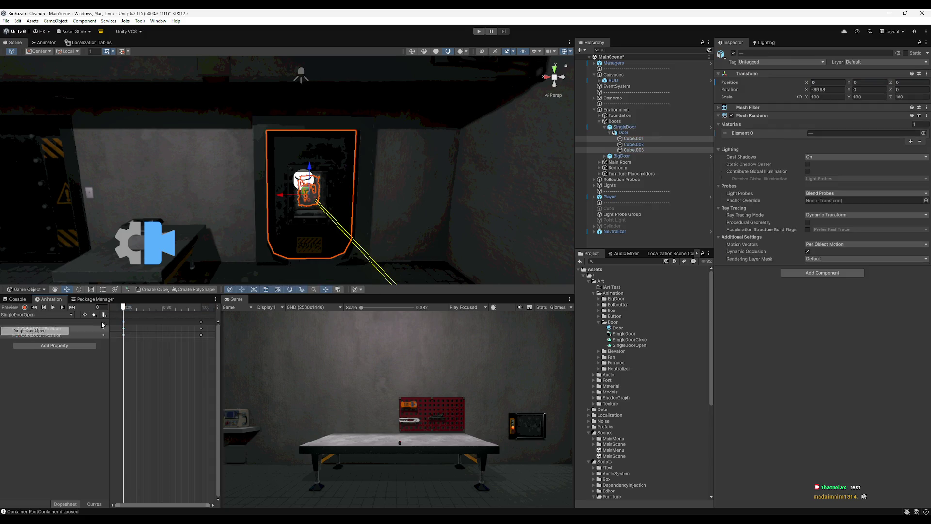
{"action": "left_click", "coordinate": [58, 315]}
{"action": "left_click", "coordinate": [48, 323]}
{"action": "mouse_move", "coordinate": [168, 307]}
{"action": "left_mouse_down"}
{"action": "mouse_move", "coordinate": [200, 330]}
{"action": "mouse_move", "coordinate": [182, 344]}
{"action": "left_mouse_up"}
{"action": "scroll", "coordinate": [182, 343], "scroll_direction": "down", "scroll_amount": 5}
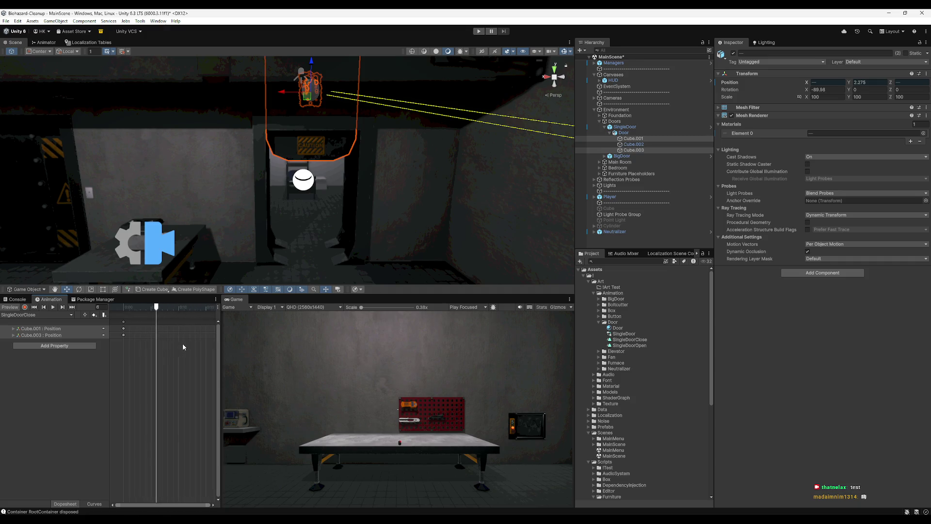
{"action": "scroll", "coordinate": [187, 377], "scroll_direction": "down", "scroll_amount": 5}
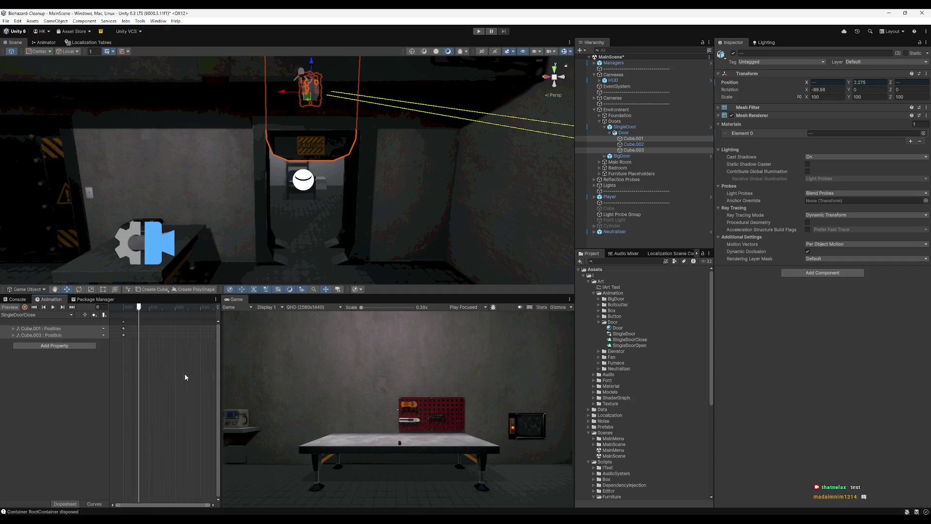
{"action": "scroll", "coordinate": [192, 375], "scroll_direction": "down", "scroll_amount": 3}
- Key the door cubes raised at Y 2.275 on frame 0, show the Console, and start play mode
{"action": "left_click", "coordinate": [188, 306]}
{"action": "mouse_move", "coordinate": [128, 311]}
{"action": "left_mouse_down"}
{"action": "mouse_move", "coordinate": [201, 310]}
{"action": "mouse_move", "coordinate": [25, 313]}
{"action": "left_mouse_up"}
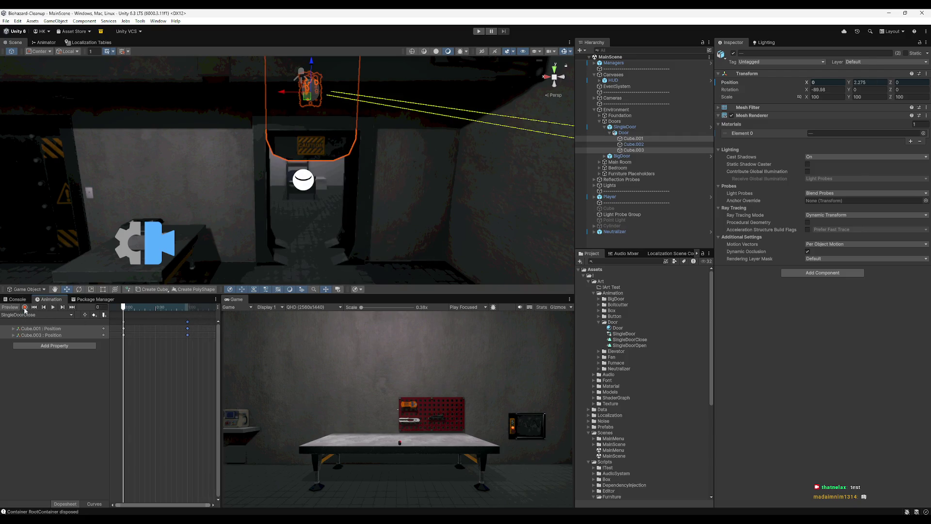
{"action": "left_click", "coordinate": [17, 299]}
{"action": "left_click", "coordinate": [480, 31]}
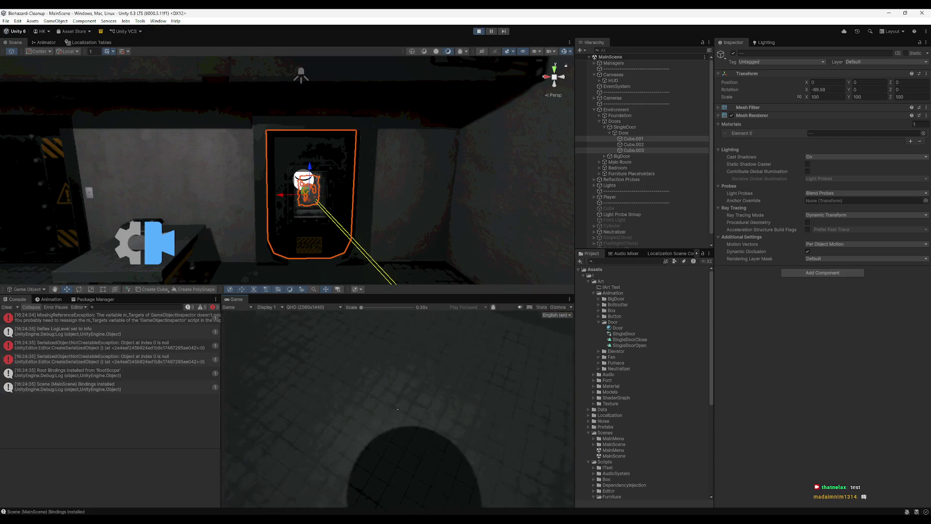
- Walk the player into the SingleDoor to test it opening
{"action": "key", "text": "w"}
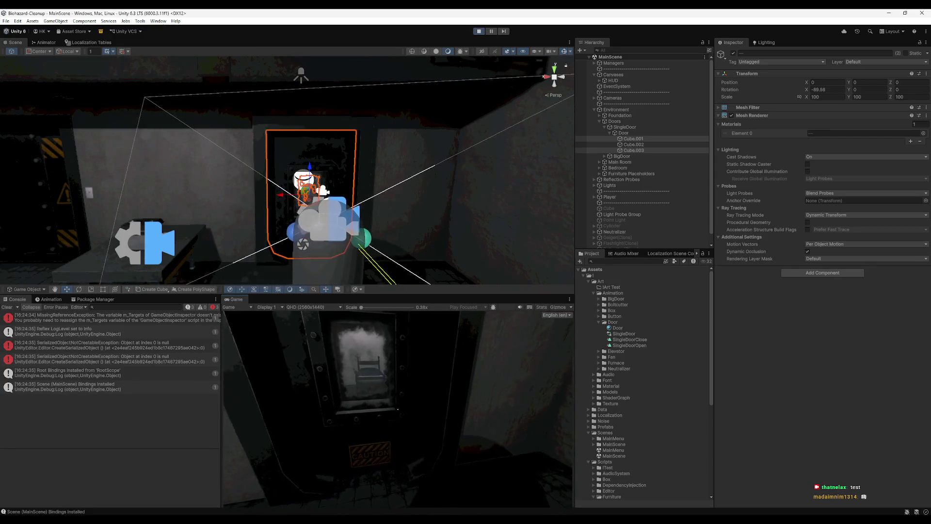
{"action": "key", "text": "super"}
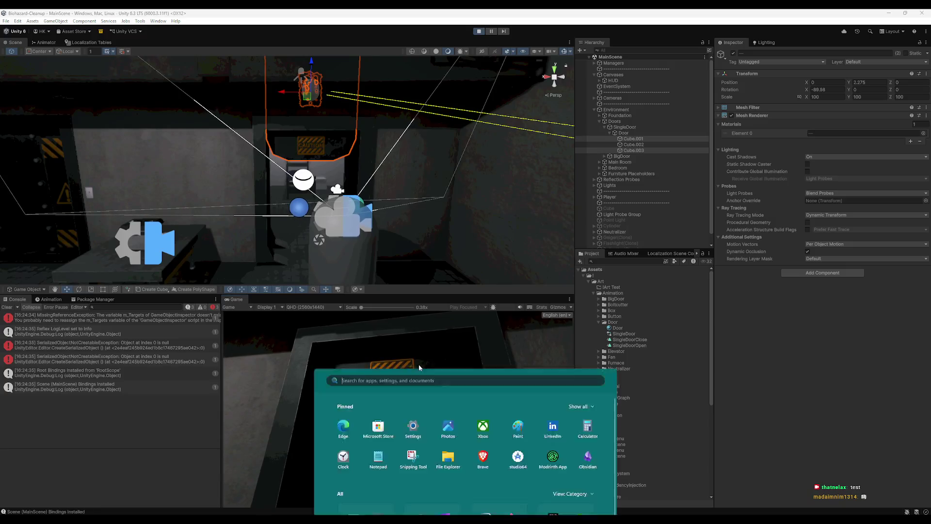
{"action": "left_click", "coordinate": [478, 35]}
- Stop the game, clear the console, and locate the SingleDoor's Door script
{"action": "key", "text": "ctrl+p"}
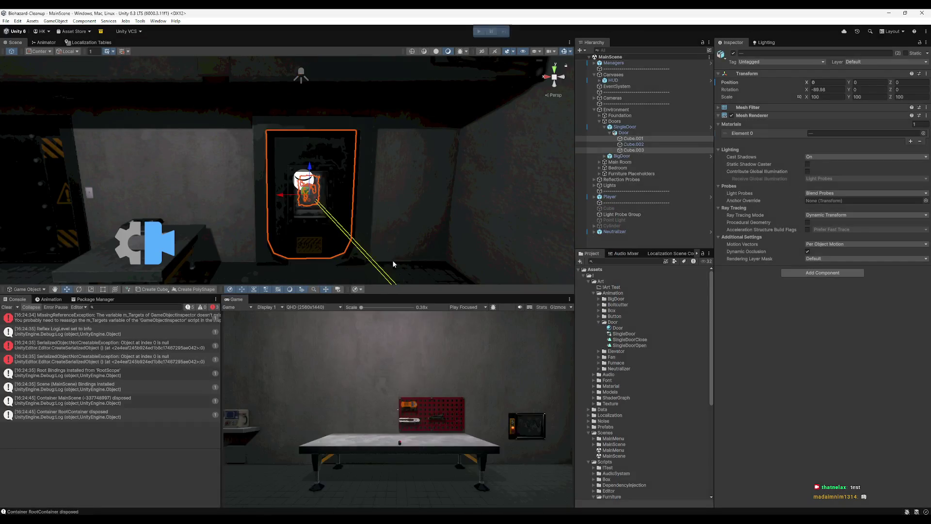
{"action": "left_click", "coordinate": [10, 307]}
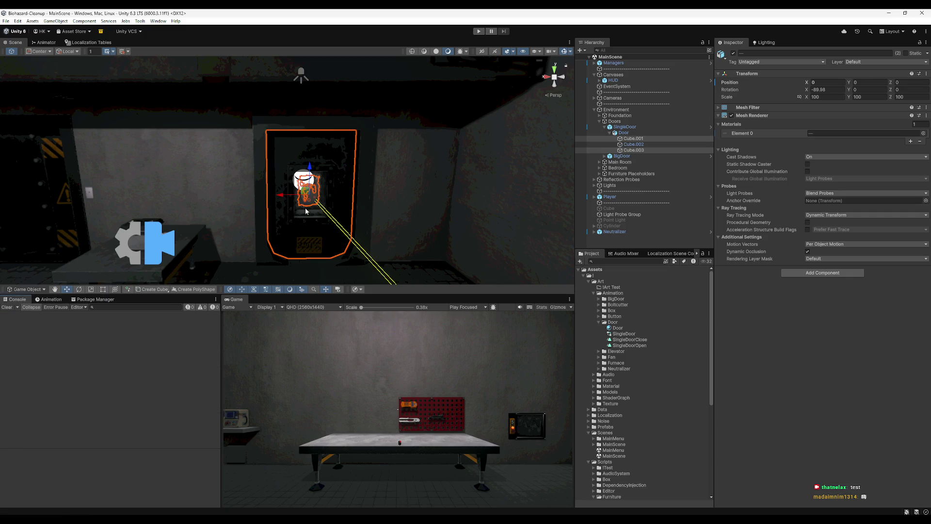
{"action": "left_click", "coordinate": [624, 127]}
{"action": "left_click", "coordinate": [808, 135]}
{"action": "double_click", "coordinate": [809, 134]}
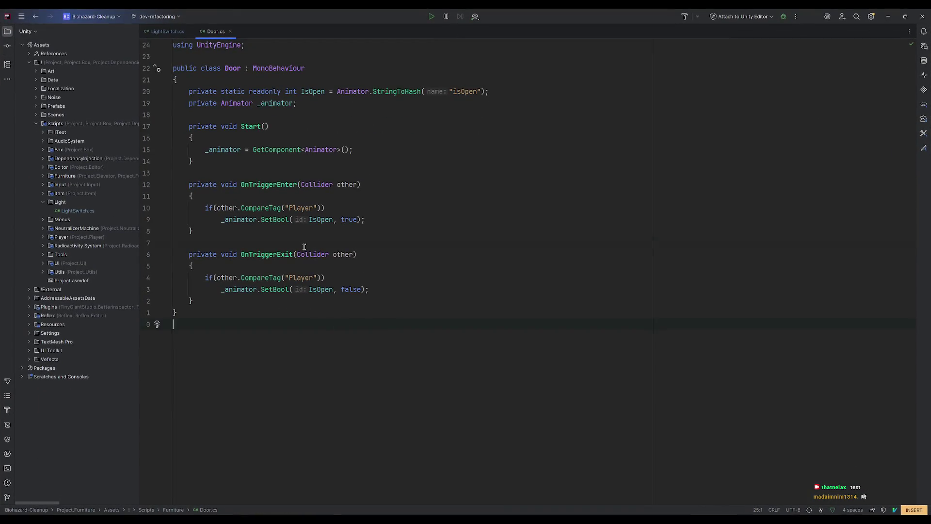
{"action": "left_click", "coordinate": [273, 220]}
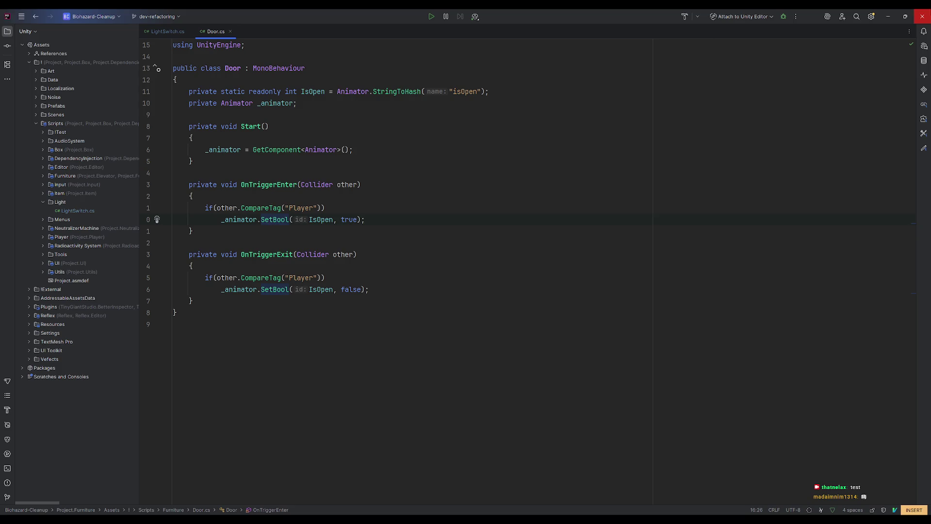
{"action": "left_click", "coordinate": [888, 16]}
{"action": "left_click", "coordinate": [638, 144]}
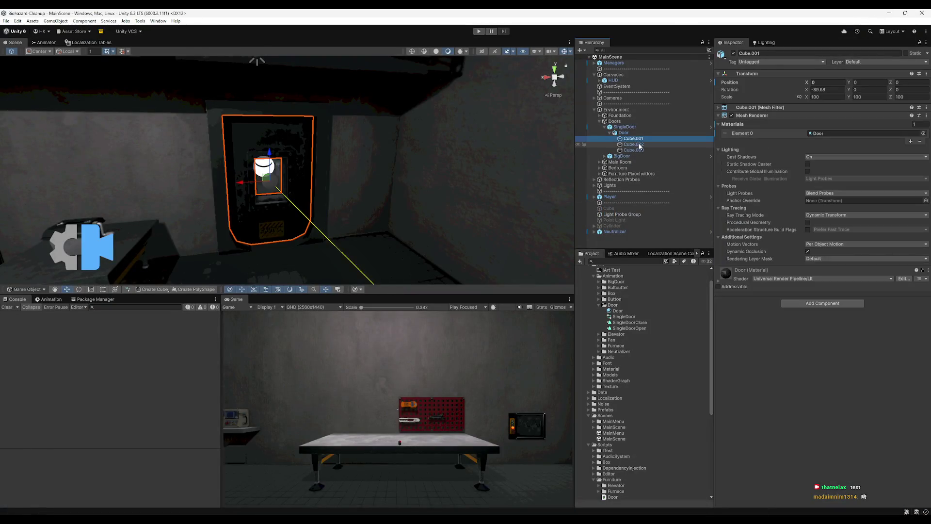
- Add a Box Collider to Cube.001, then undo it to leave Cube.001 without one
{"action": "left_click", "coordinate": [639, 139]}
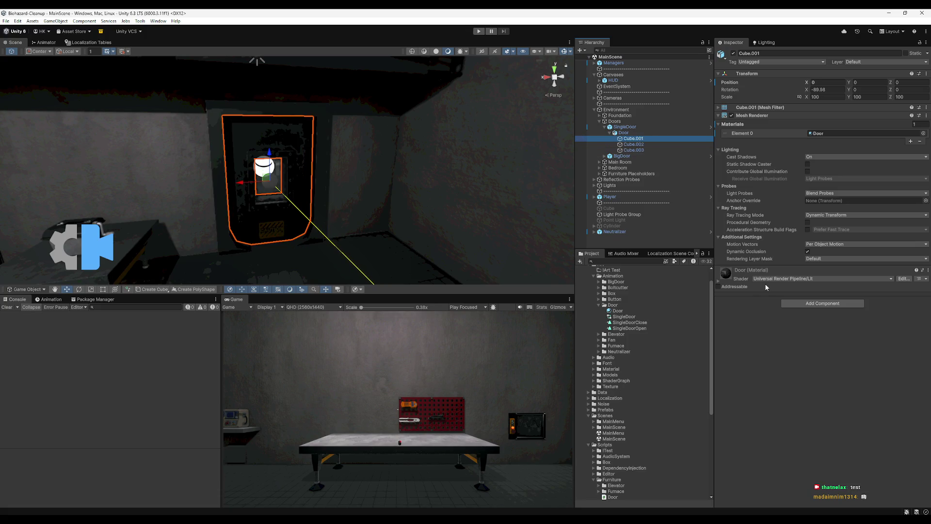
{"action": "left_click", "coordinate": [795, 303]}
{"action": "type", "text": "box"}
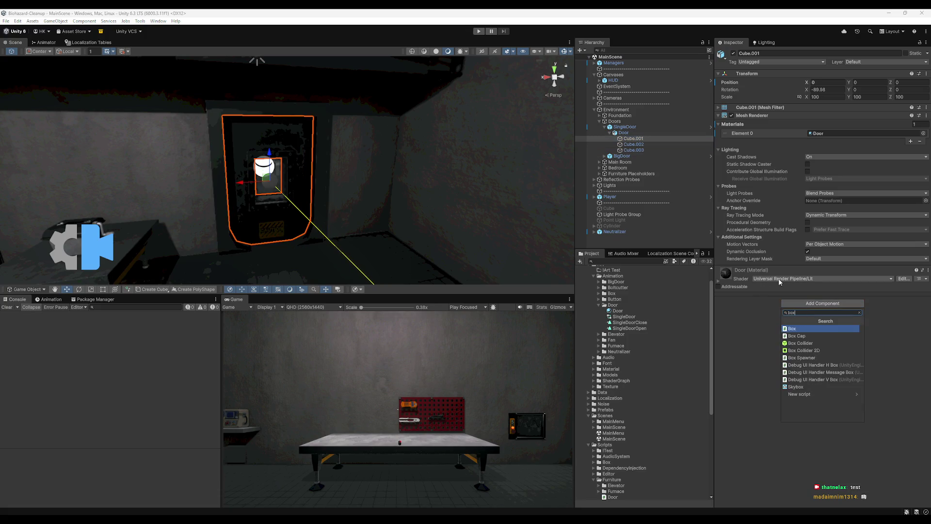
{"action": "key", "text": "Down"}
{"action": "key", "text": "Down"}
{"action": "key", "text": "Return"}
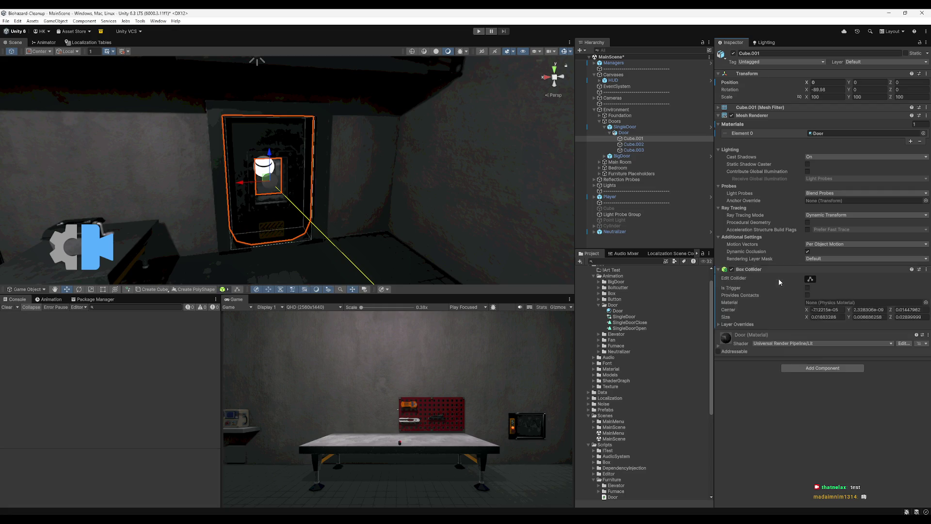
{"action": "key", "text": "ctrl+z"}
{"action": "key", "text": "ctrl+z"}
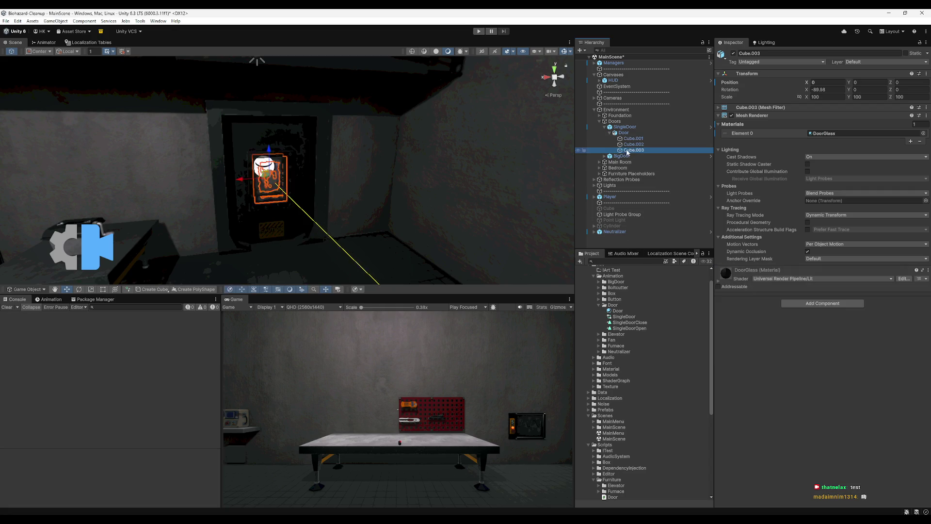
- Add a Mesh Collider component to Cube.002
{"action": "left_click", "coordinate": [822, 303]}
{"action": "type", "text": "mes"}
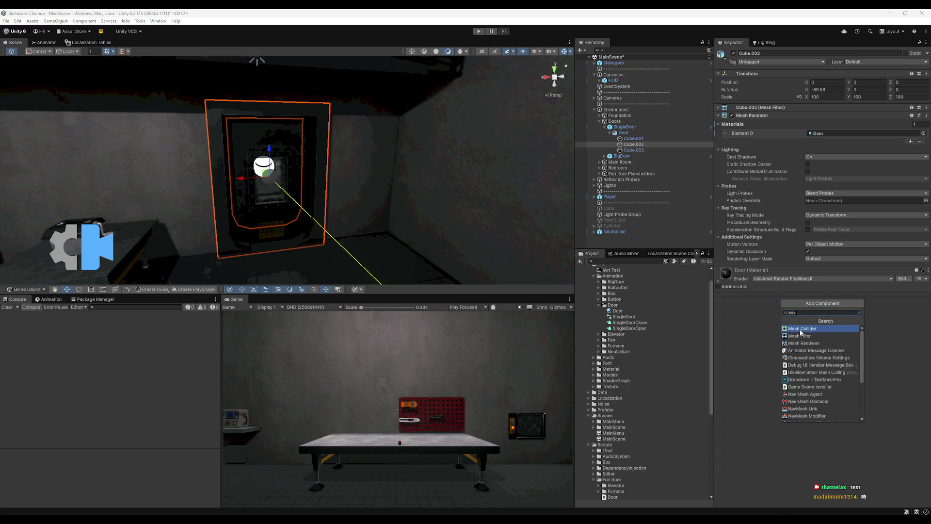
{"action": "left_click", "coordinate": [805, 330]}
- Select SingleDoor and show its Idle, Open and Close states in the Animator
{"action": "left_click_drag", "start_coordinate": [281, 187], "coordinate": [296, 182]}
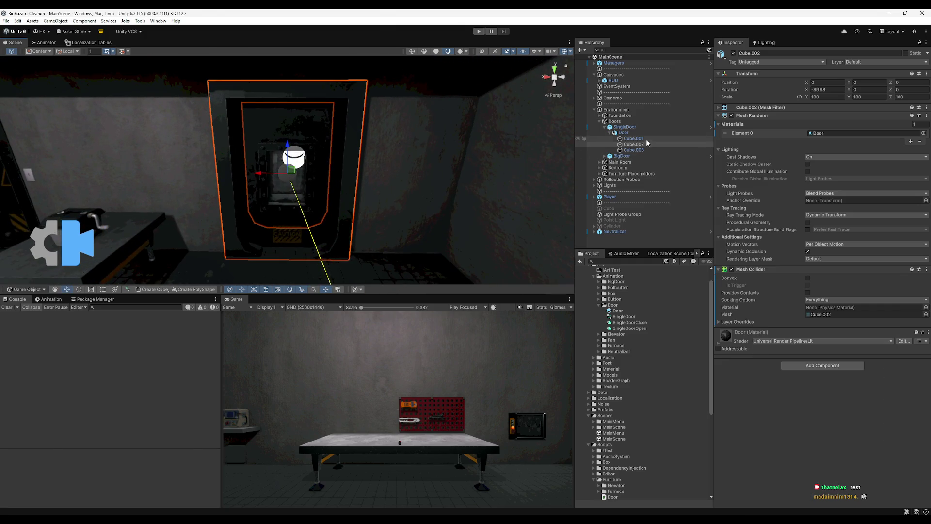
{"action": "left_click", "coordinate": [624, 127]}
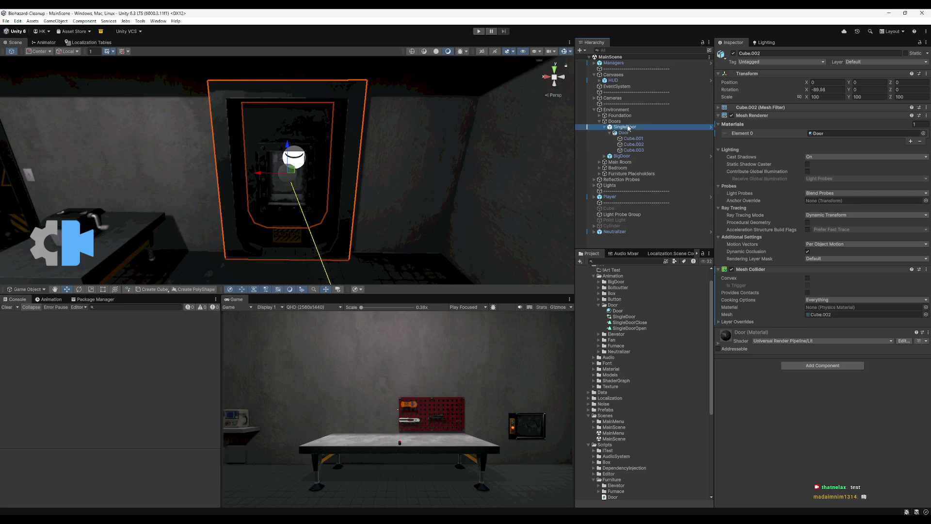
{"action": "left_click", "coordinate": [44, 42]}
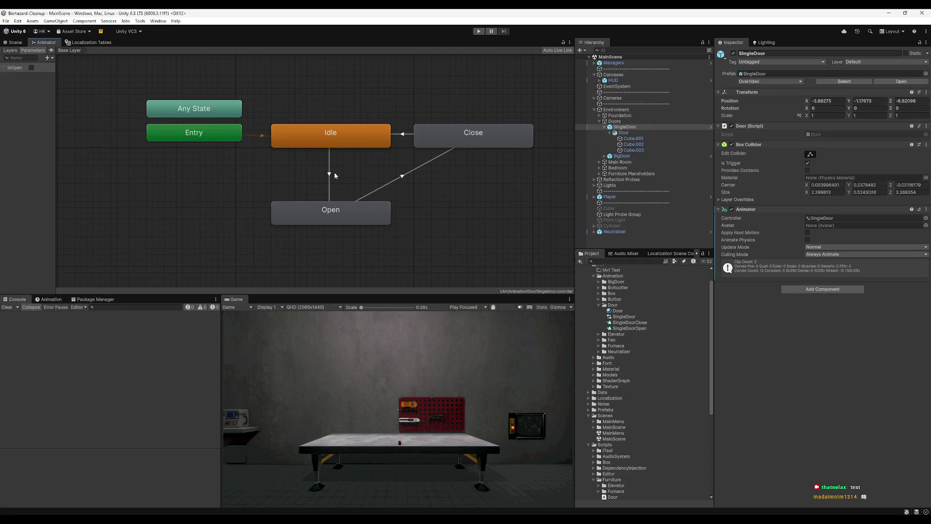
- Review the door transitions, give Open→Close 0.1 exit time and 0.1 s duration, then play
{"action": "left_click", "coordinate": [293, 175]}
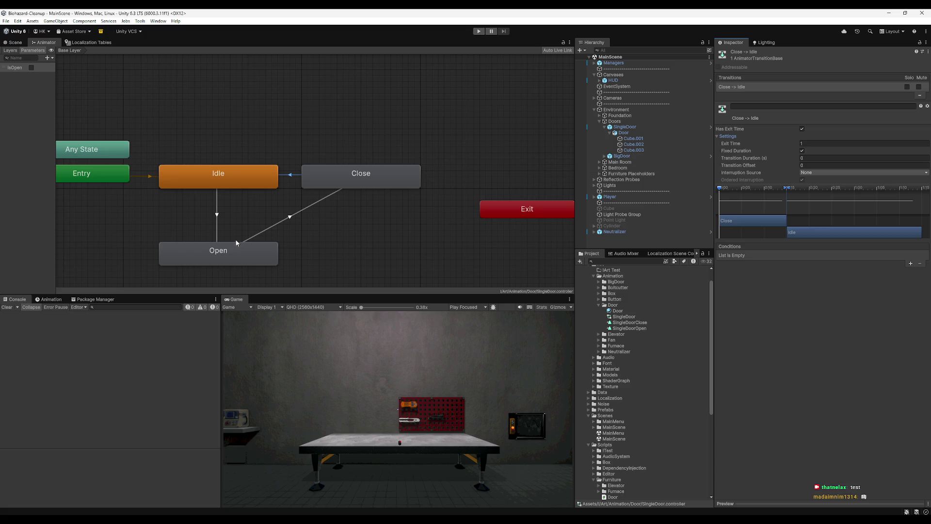
{"action": "left_click", "coordinate": [217, 208]}
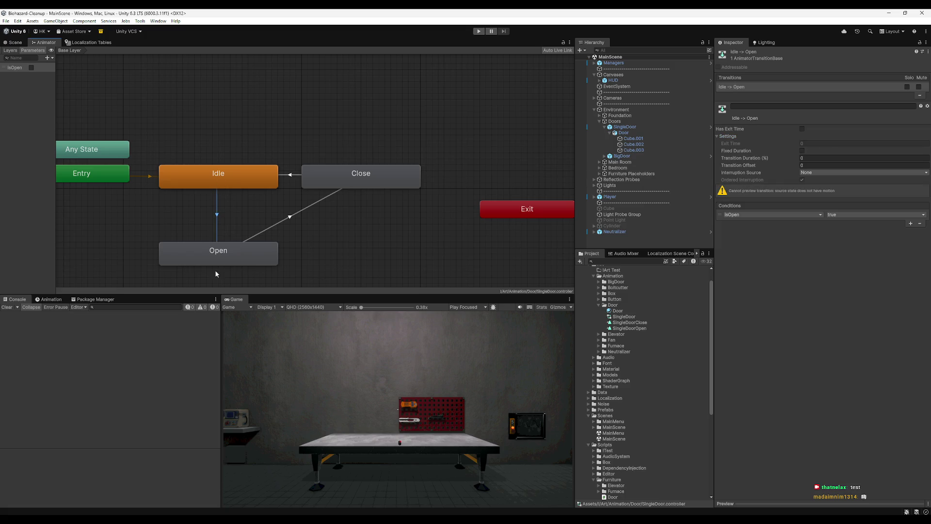
{"action": "left_click", "coordinate": [284, 221]}
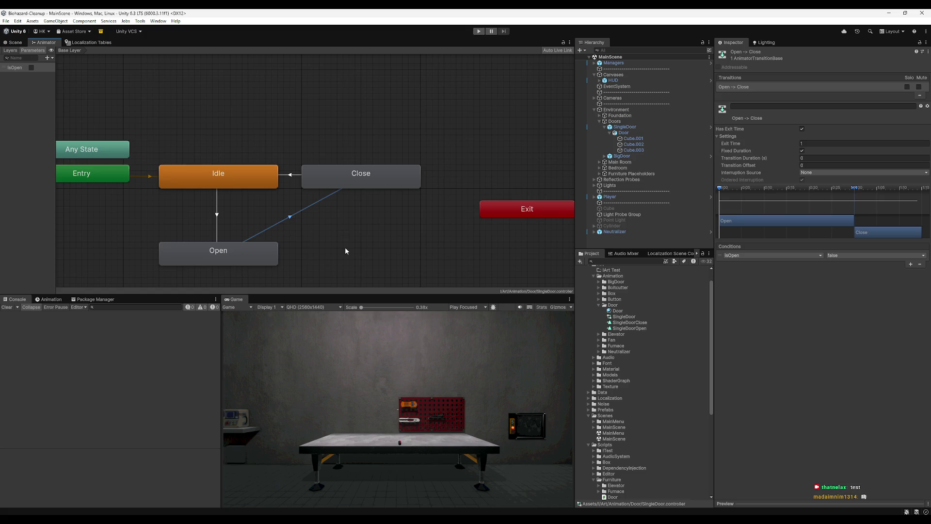
{"action": "left_click_drag", "start_coordinate": [775, 163], "coordinate": [781, 162]}
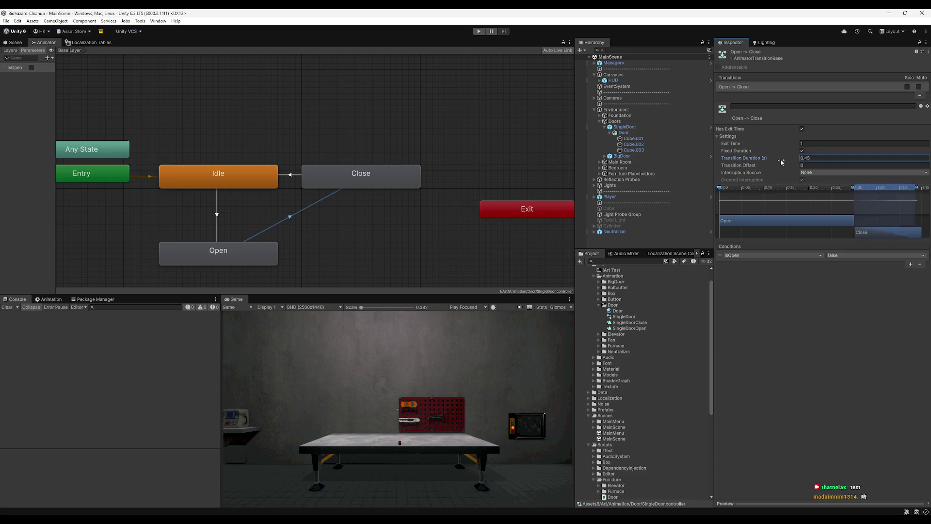
{"action": "key", "text": "BackSpace"}
{"action": "key", "text": "BackSpace"}
{"action": "key", "text": "BackSpace"}
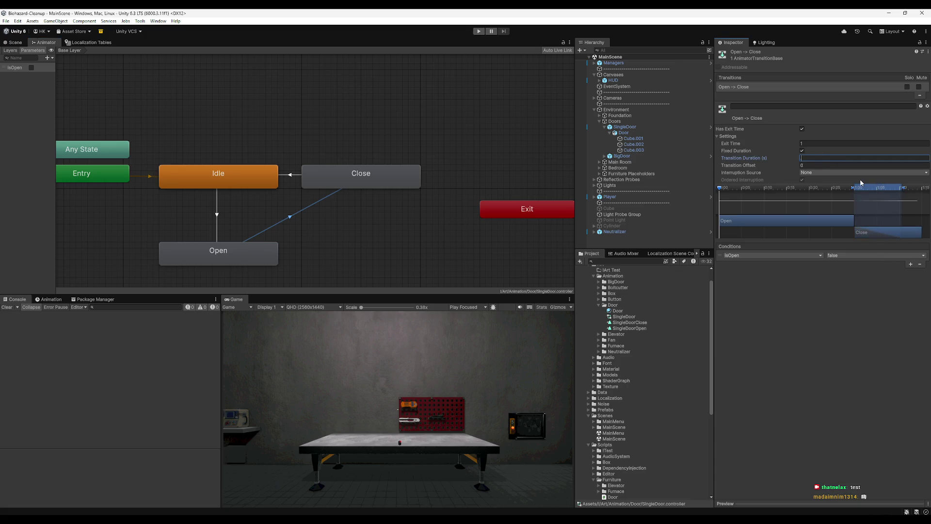
{"action": "type", "text": "0.1"}
{"action": "key", "text": "shift+Tab"}
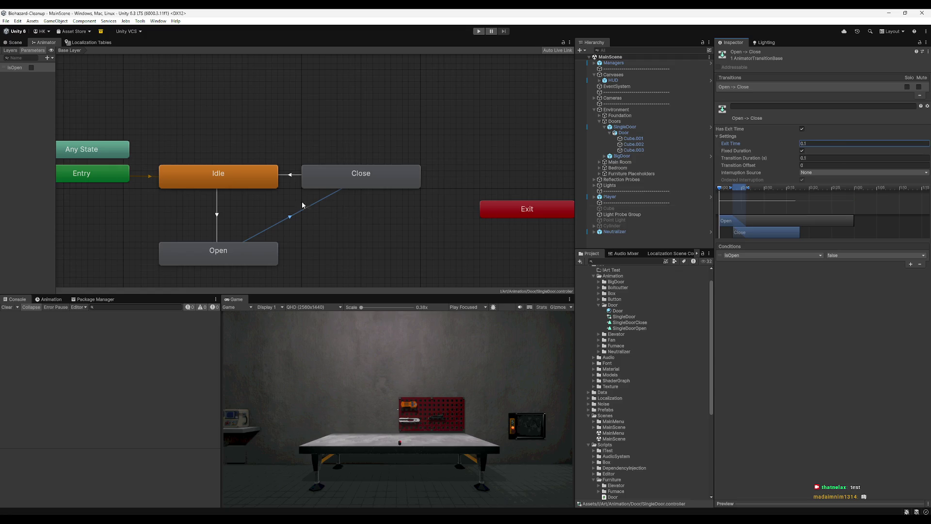
{"action": "left_click", "coordinate": [15, 42]}
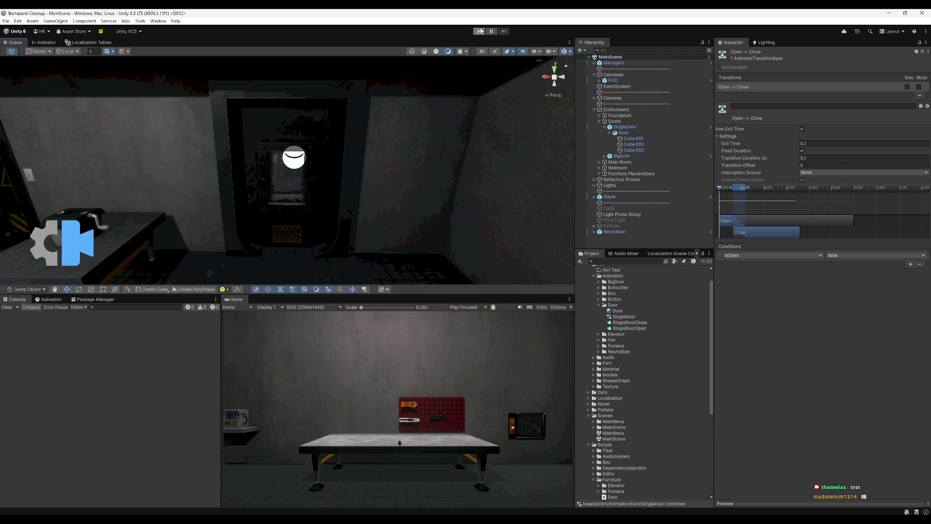
- Start play mode, take control, and walk through the doorway toward the bedroom door
{"action": "left_click", "coordinate": [479, 31]}
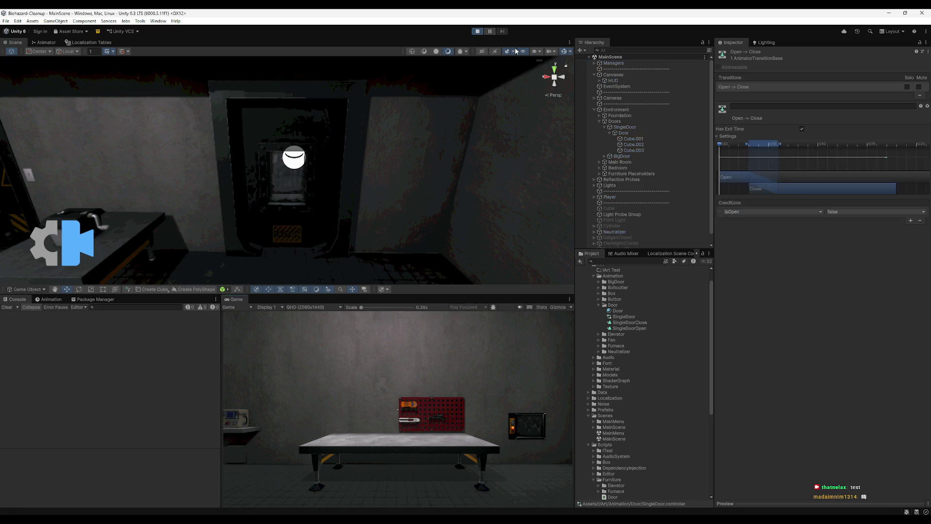
{"action": "left_click", "coordinate": [347, 336]}
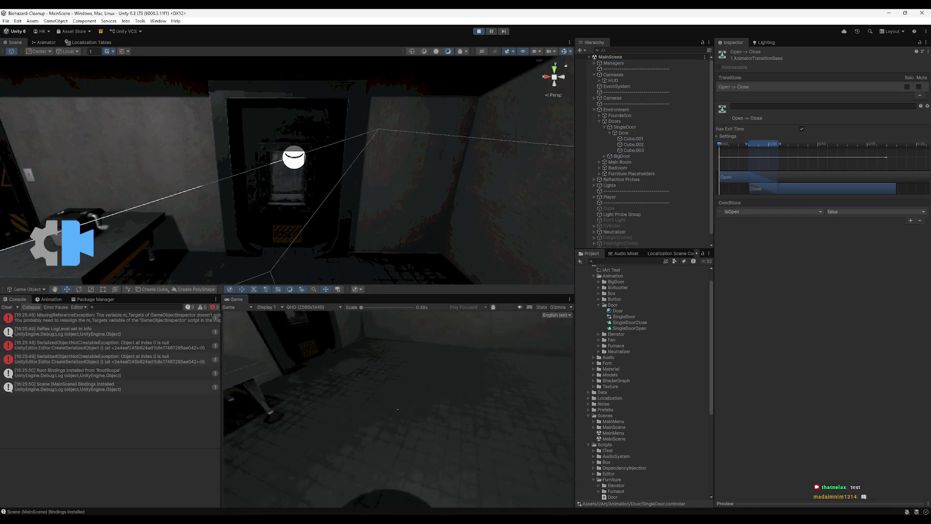
{"action": "key", "text": "w"}
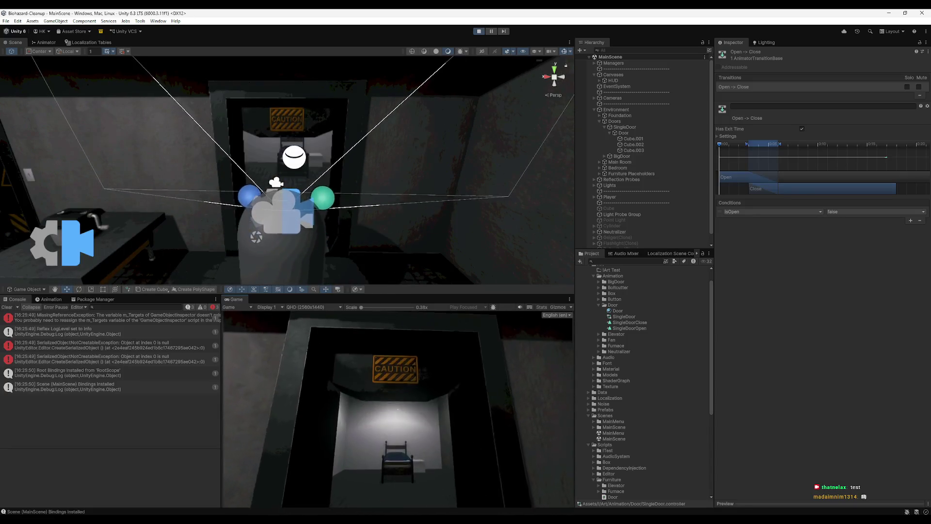
{"action": "key", "text": "w"}
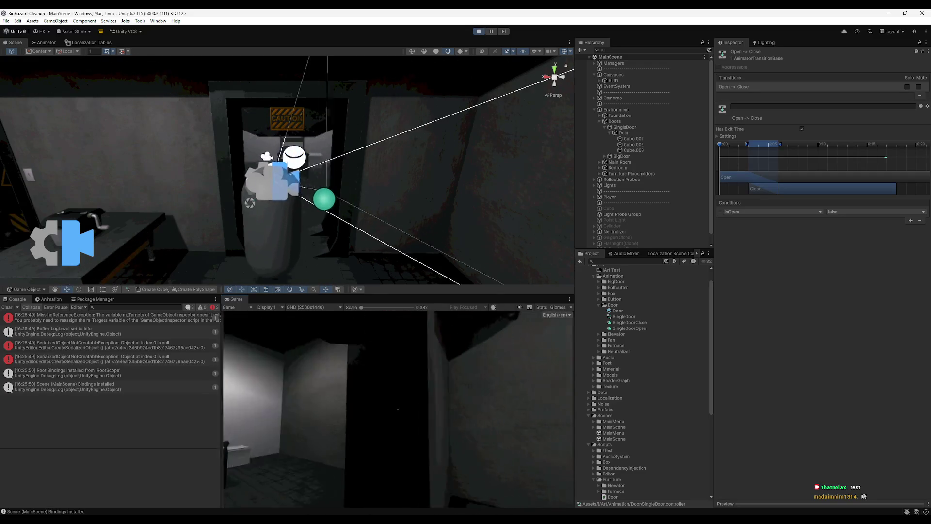
{"action": "key", "text": "e"}
{"action": "key", "text": "e"}
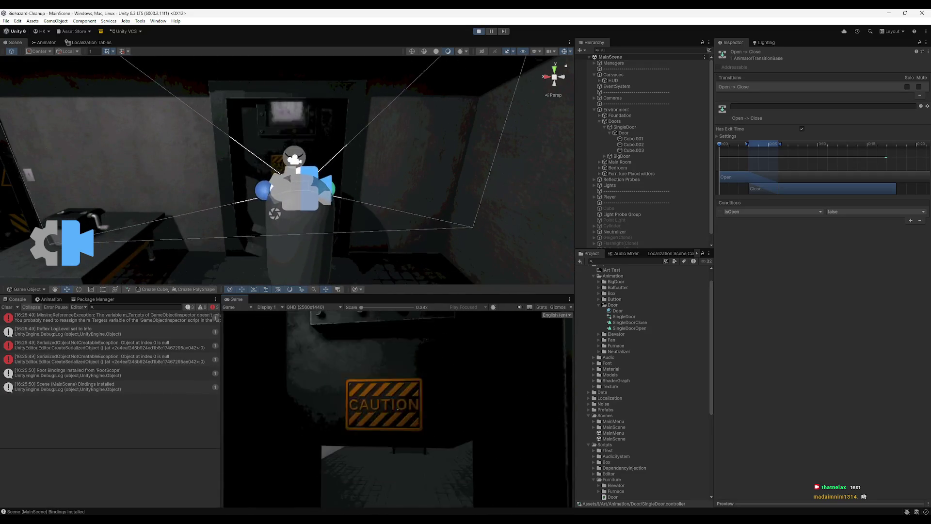
{"action": "key", "text": "s"}
{"action": "key", "text": "e"}
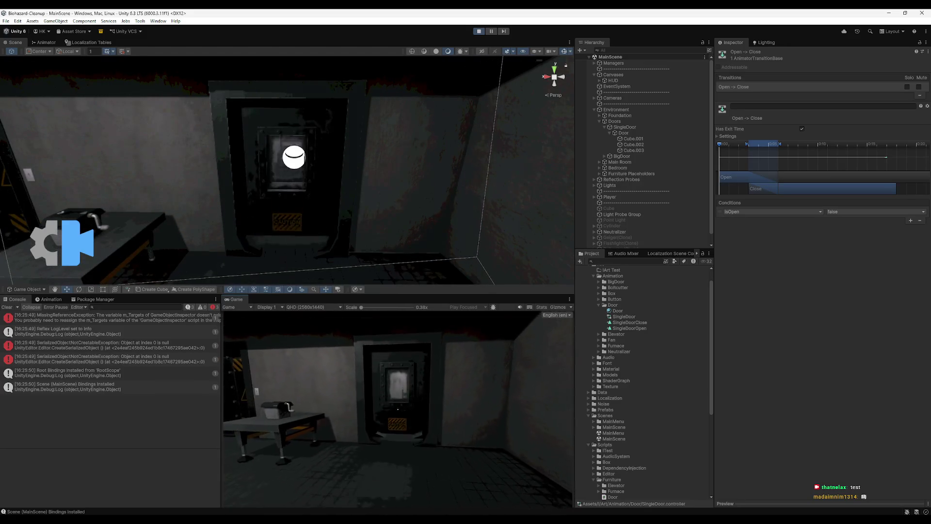
- Maximize the game view, walk through the opened door toward the bed, and back away
{"action": "key", "text": "super"}
{"action": "key", "text": "super"}
{"action": "key", "text": "shift+space"}
{"action": "key", "text": "w"}
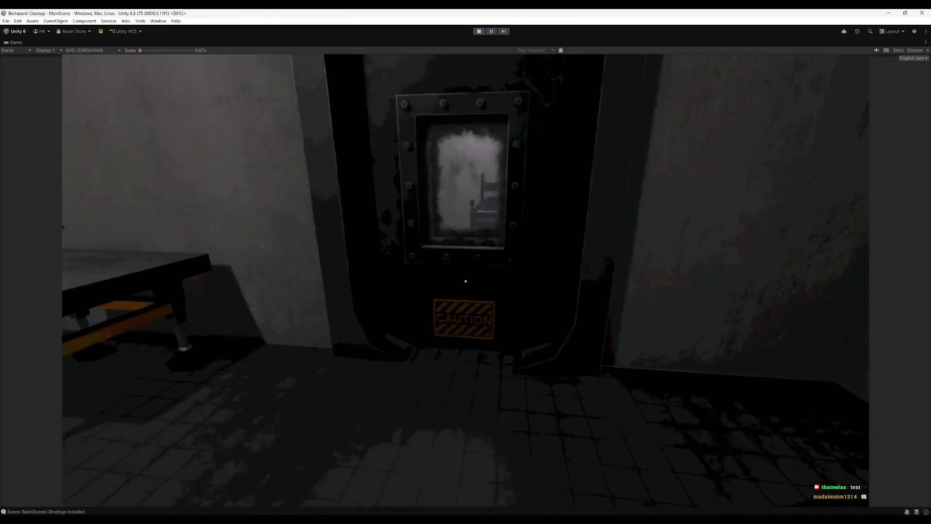
{"action": "key", "text": "e"}
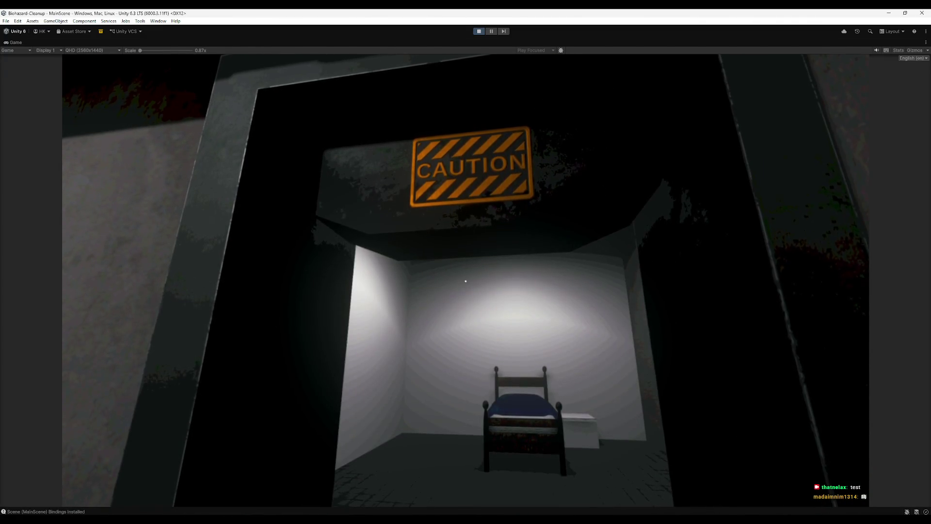
{"action": "key", "text": "w"}
{"action": "key", "text": "w"}
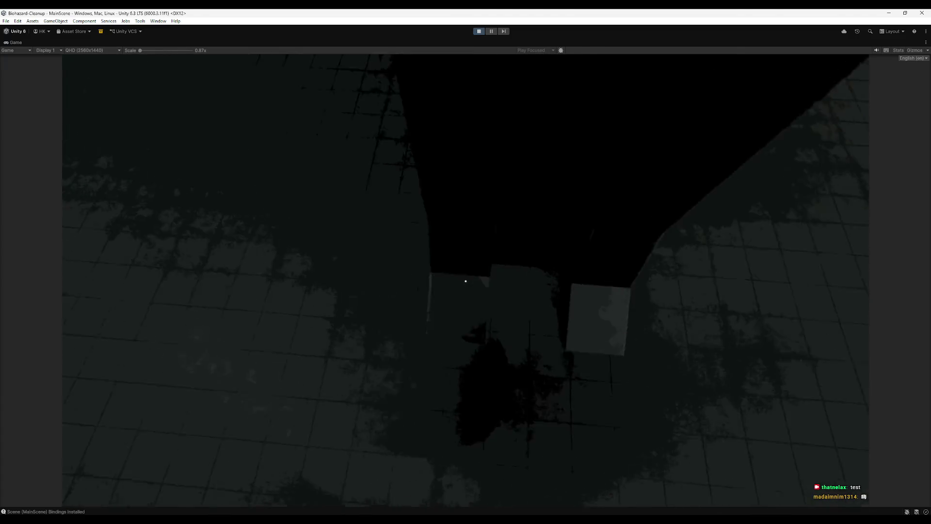
{"action": "key", "text": "w"}
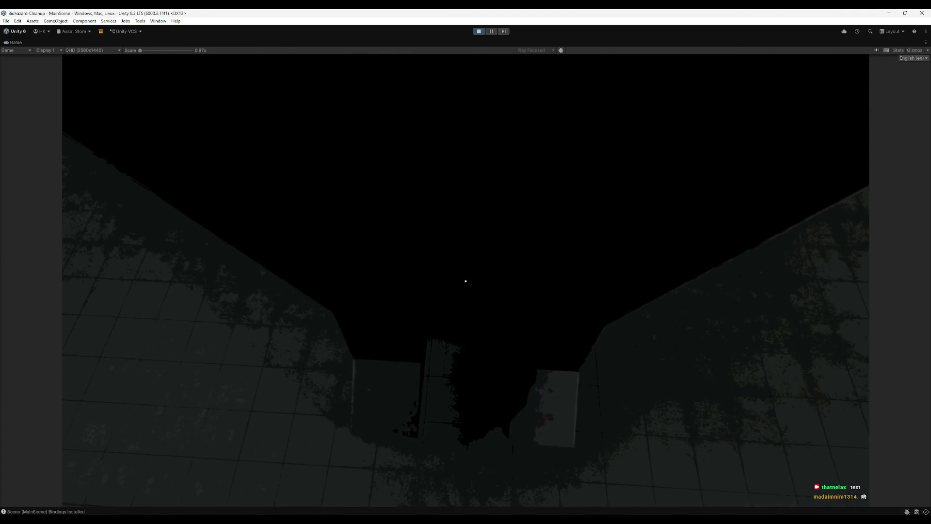
{"action": "key", "text": "s"}
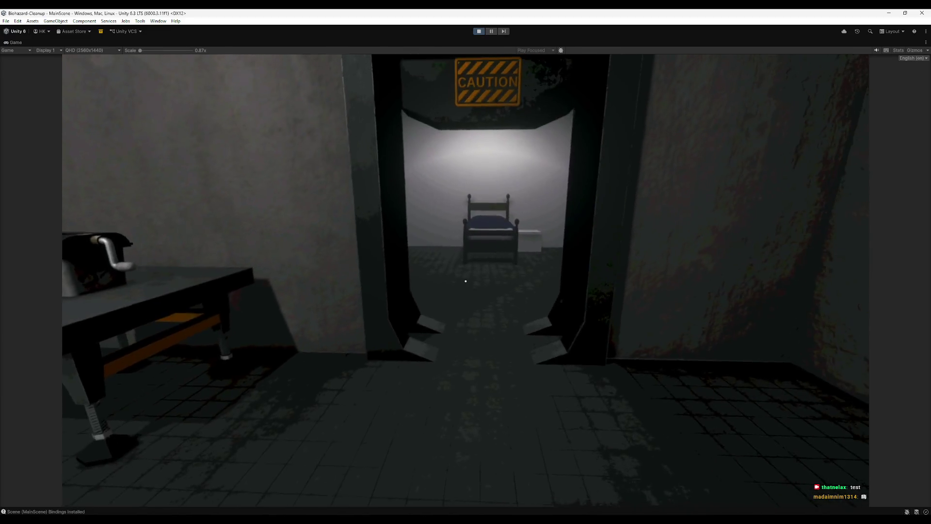
- Repeatedly approach and back away from the cell door to retest it opening and closing
{"action": "key", "text": "w"}
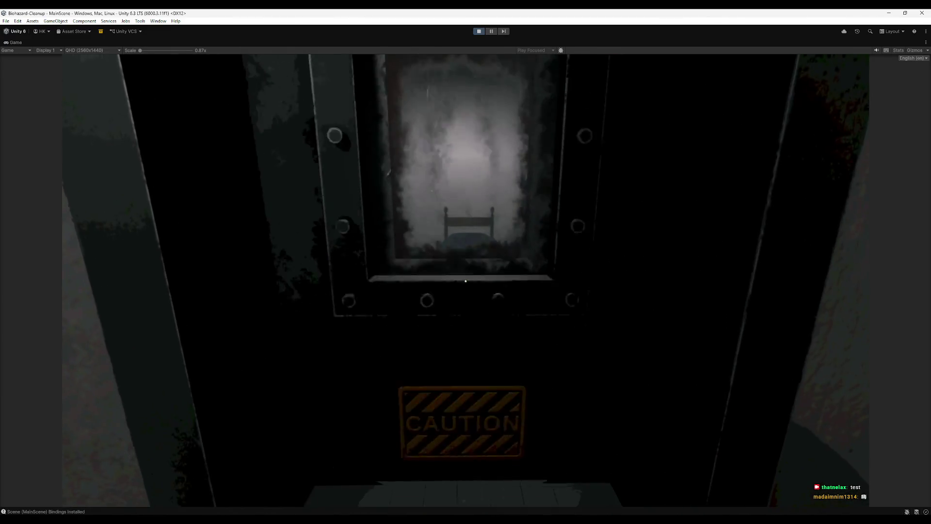
{"action": "key", "text": "s"}
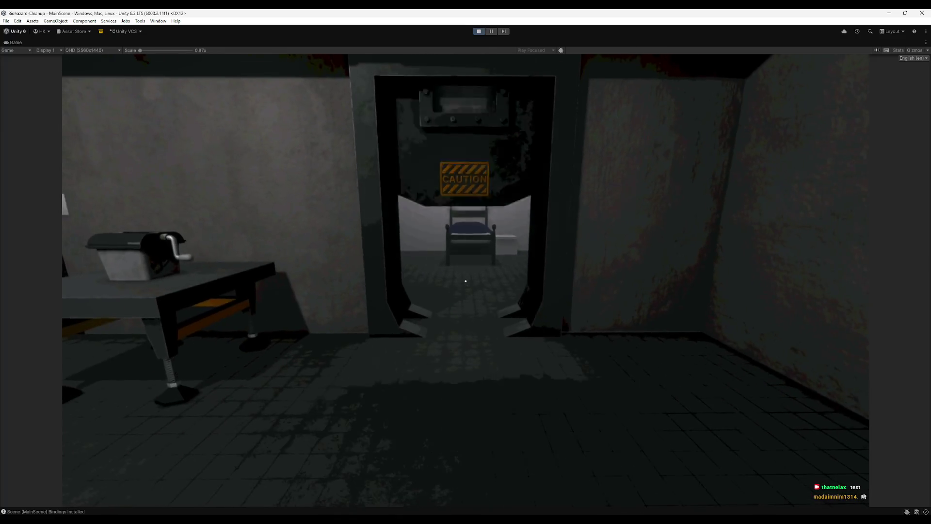
{"action": "key", "text": "w"}
{"action": "key", "text": "s"}
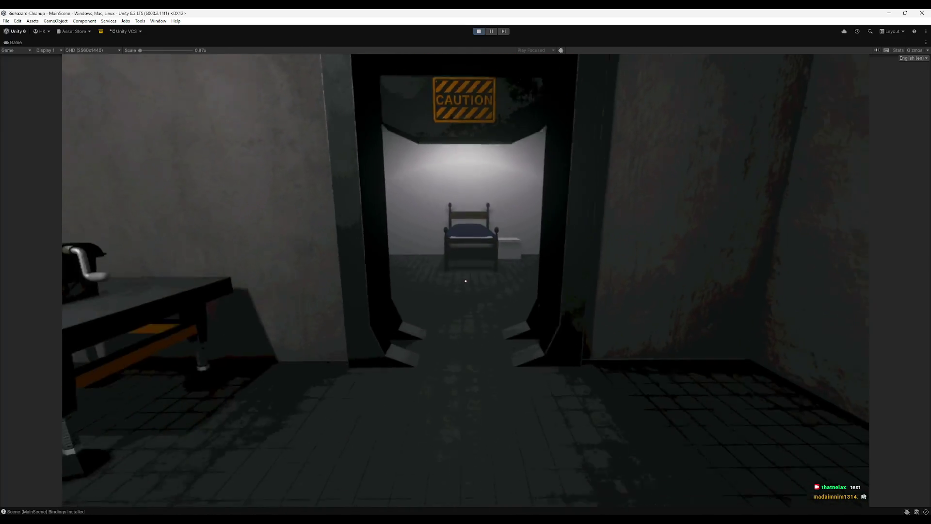
{"action": "key", "text": "w"}
{"action": "key", "text": "s"}
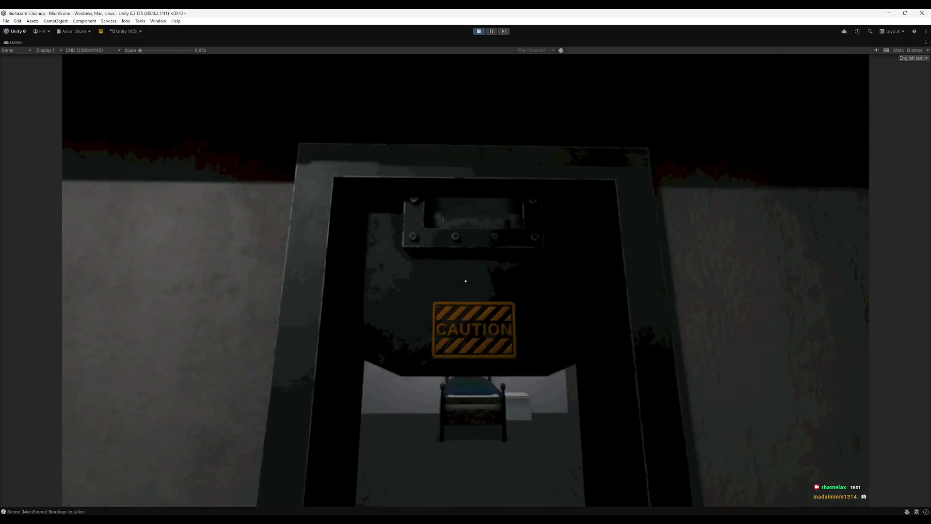
{"action": "key", "text": "w"}
{"action": "key", "text": "s"}
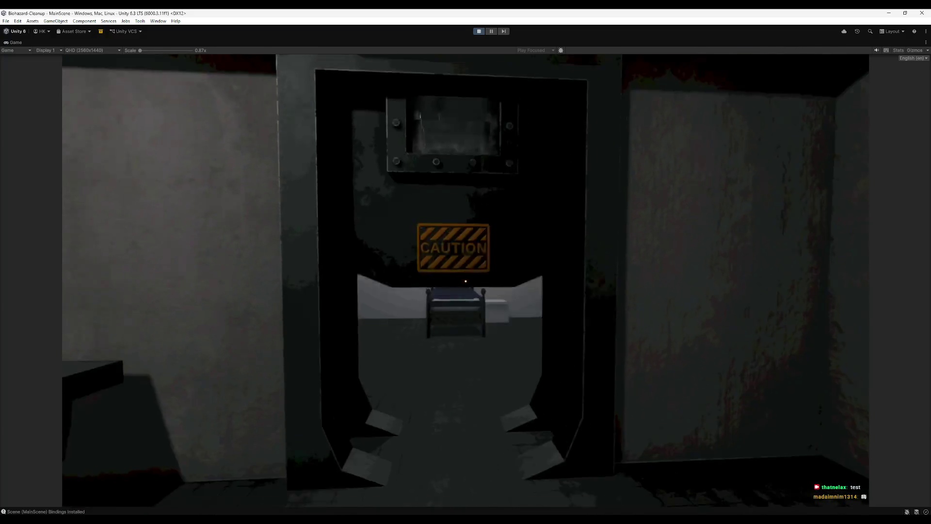
{"action": "key", "text": "w"}
{"action": "key", "text": "s"}
- Walk into the cell and back out, look around the lab, and stop the game
{"action": "key", "text": "w"}
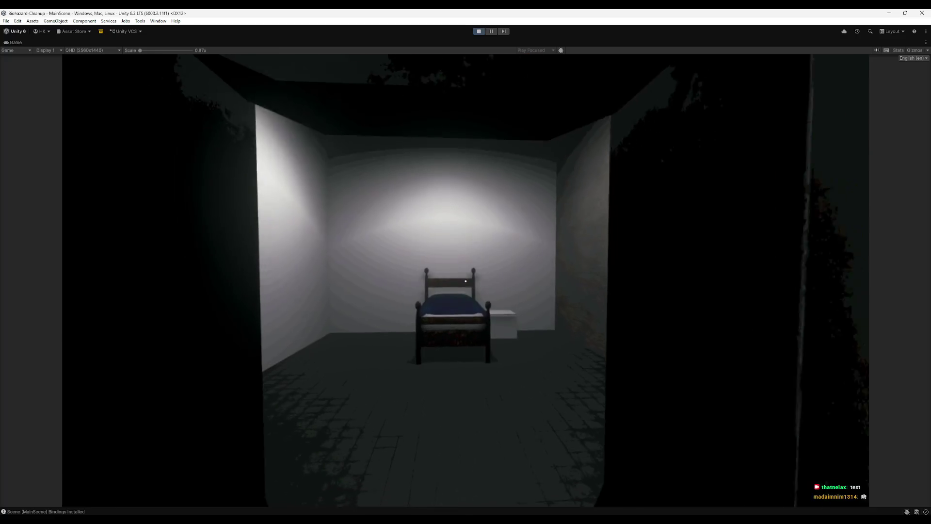
{"action": "key", "text": "s"}
{"action": "key", "text": "w"}
{"action": "key", "text": "s"}
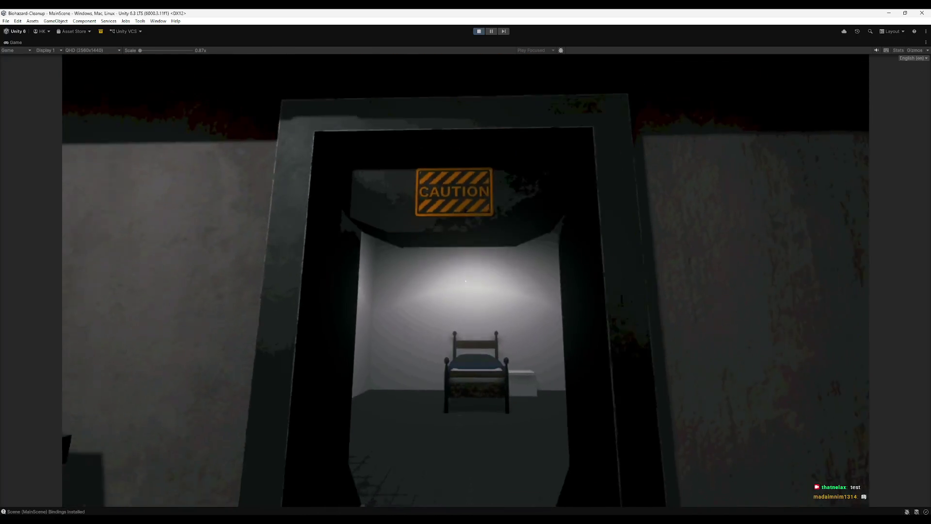
{"action": "key", "text": "w"}
{"action": "key", "text": "s"}
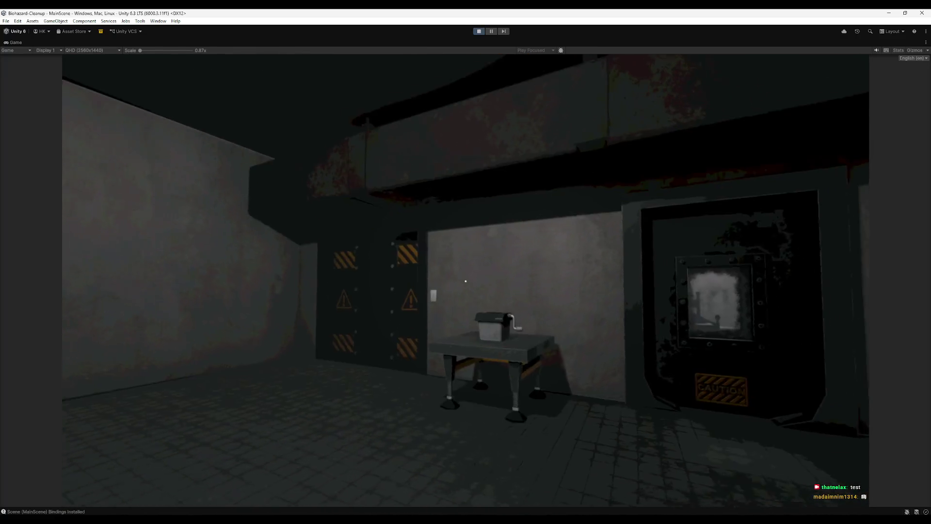
{"action": "key", "text": "w"}
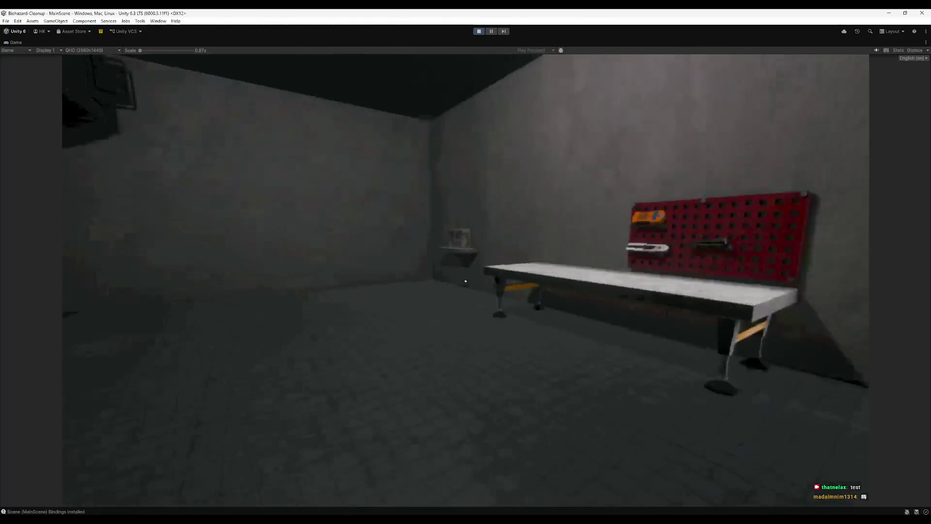
{"action": "key", "text": "w"}
{"action": "key", "text": "super"}
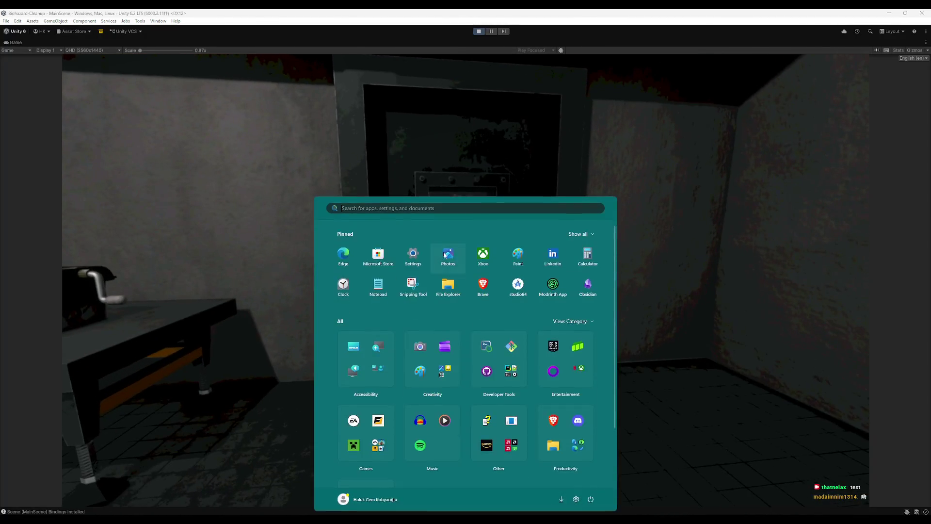
- Clear the Unity console, open the Data (E:) drive in File Explorer, and move it to the other screen
{"action": "left_click", "coordinate": [479, 31]}
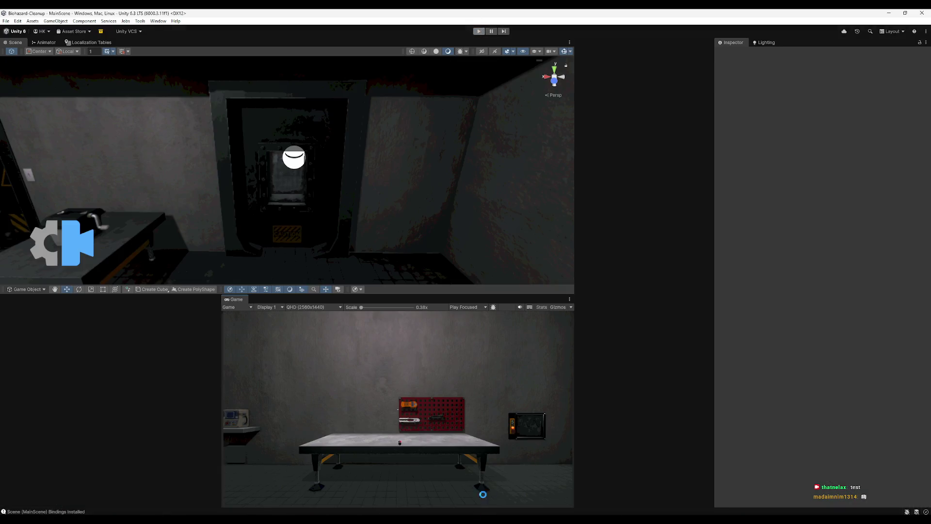
{"action": "key", "text": "super+e"}
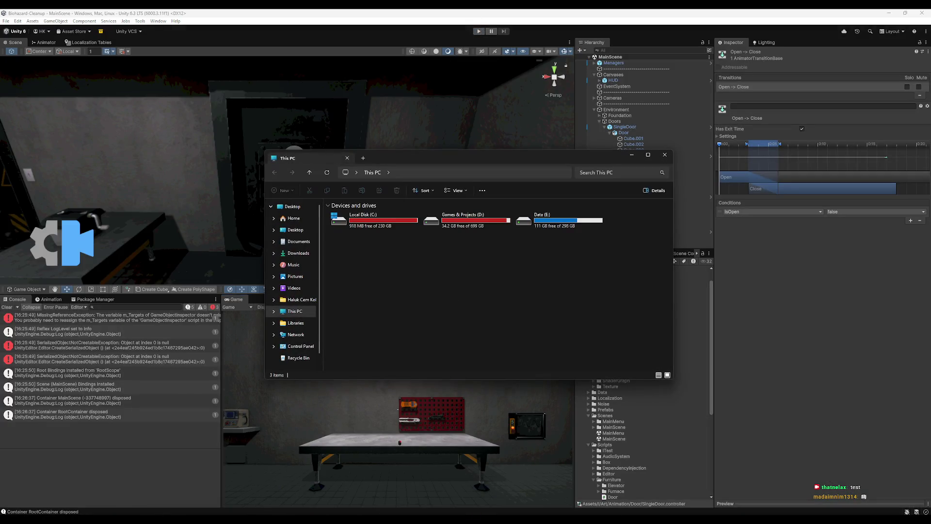
{"action": "left_click", "coordinate": [7, 307]}
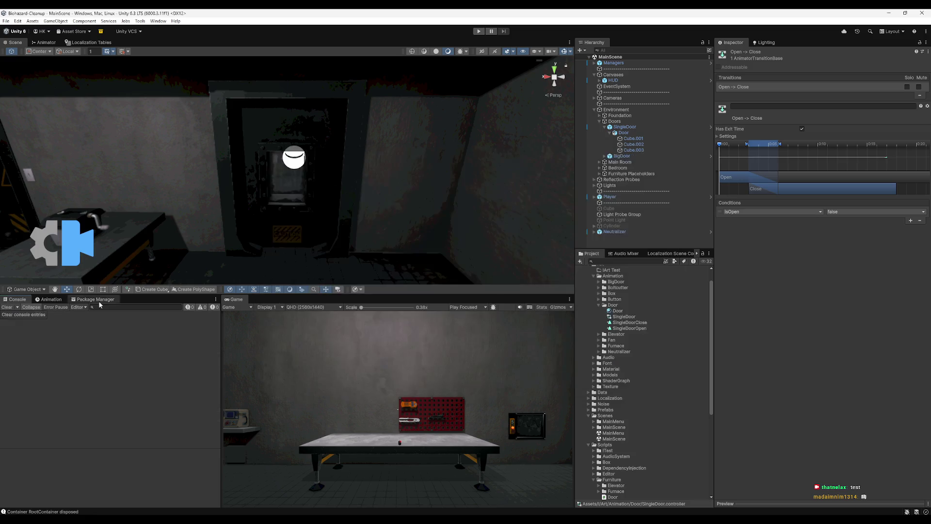
{"action": "key", "text": "alt+Tab"}
{"action": "double_click", "coordinate": [579, 232]}
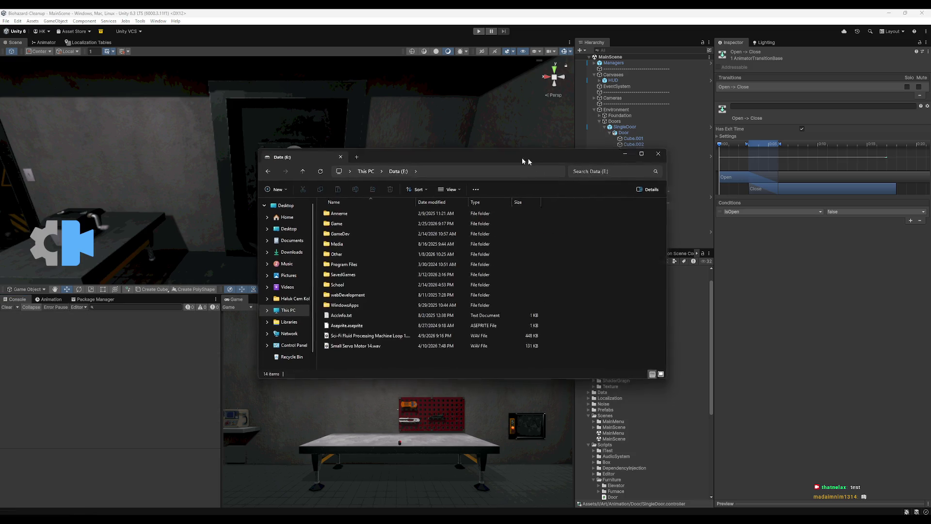
{"action": "left_click_drag", "start_coordinate": [528, 158], "coordinate": [461, 158]}
{"action": "mouse_move", "coordinate": [335, 161]}
{"action": "left_mouse_down"}
{"action": "mouse_move", "coordinate": [655, 220]}
{"action": "mouse_move", "coordinate": [930, 223]}
{"action": "left_mouse_up"}
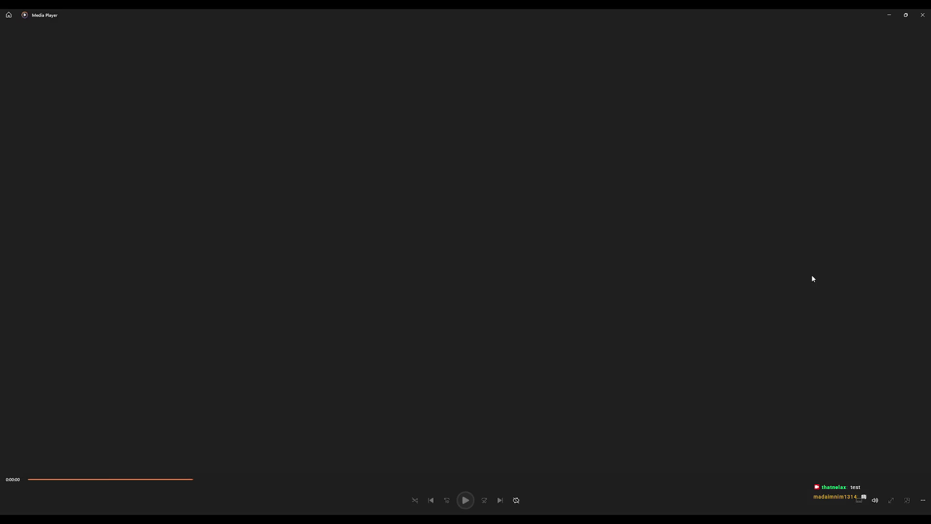
- Listen to the gate, slam and heavy metal door clips, closing Media Player after each
{"action": "left_click", "coordinate": [917, 17]}
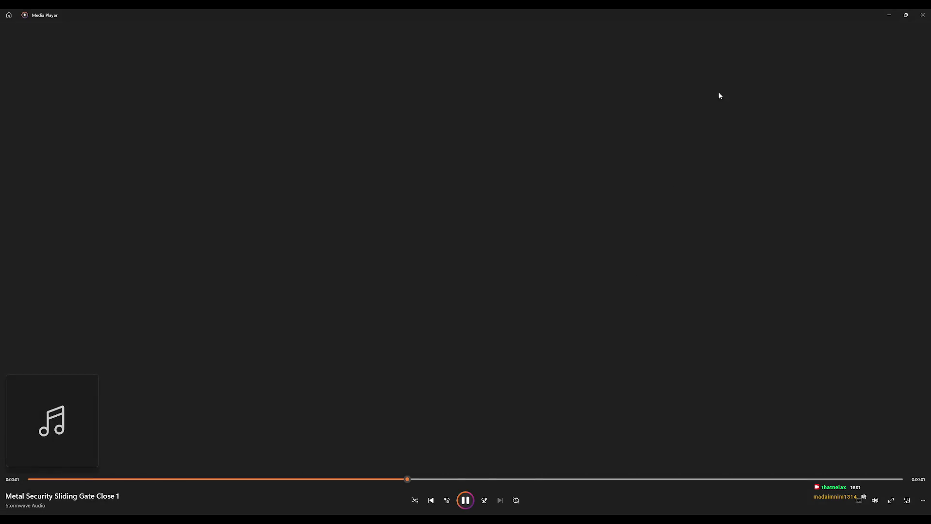
{"action": "left_click", "coordinate": [922, 15]}
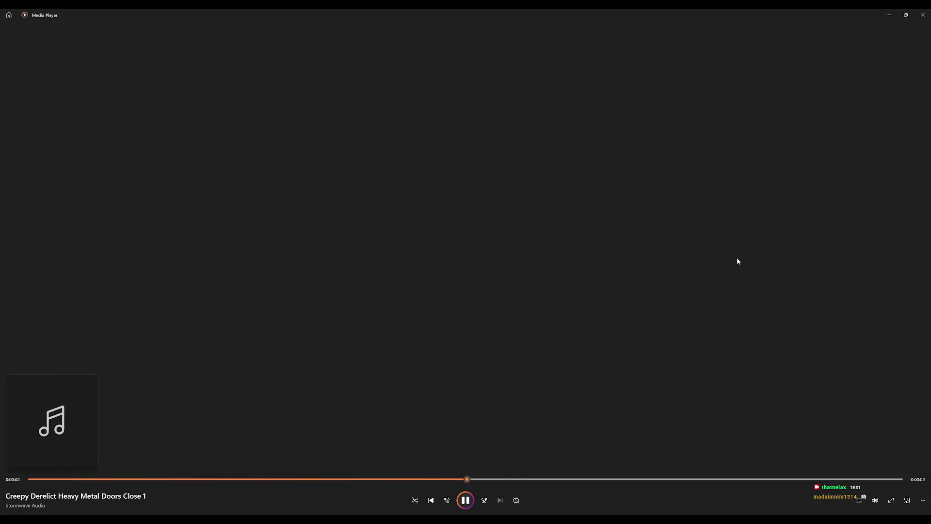
{"action": "left_click", "coordinate": [923, 15]}
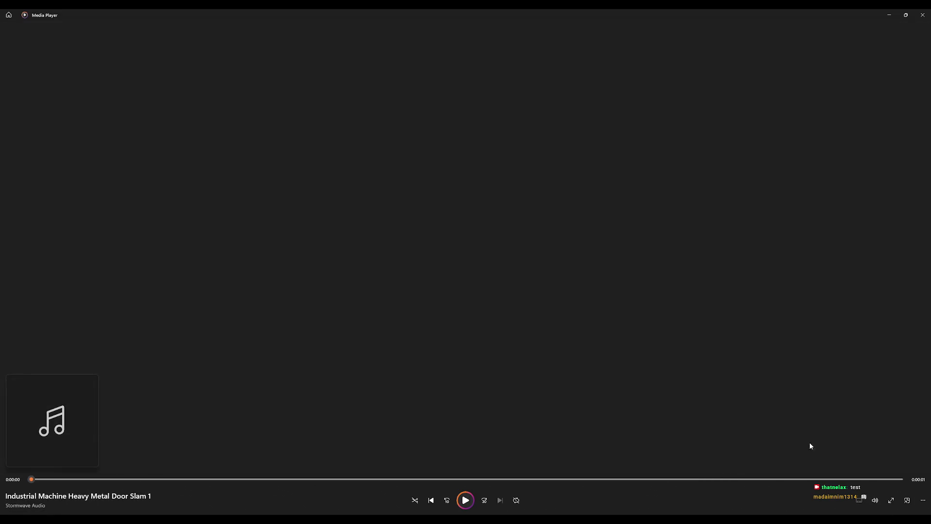
{"action": "left_click", "coordinate": [923, 15]}
{"action": "left_click", "coordinate": [921, 15]}
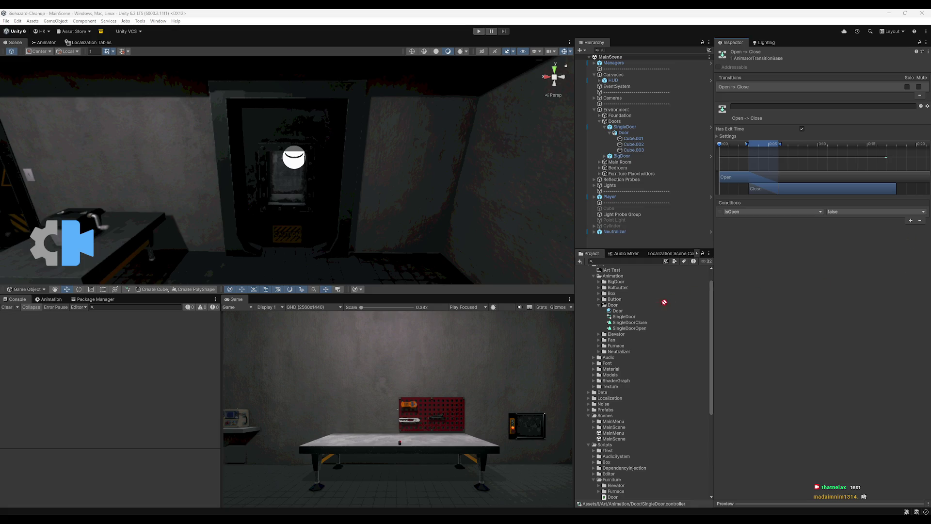
- Show the door audio clips in !Art Test, select SingleDoor, and open its Door script
{"action": "left_click", "coordinate": [595, 270]}
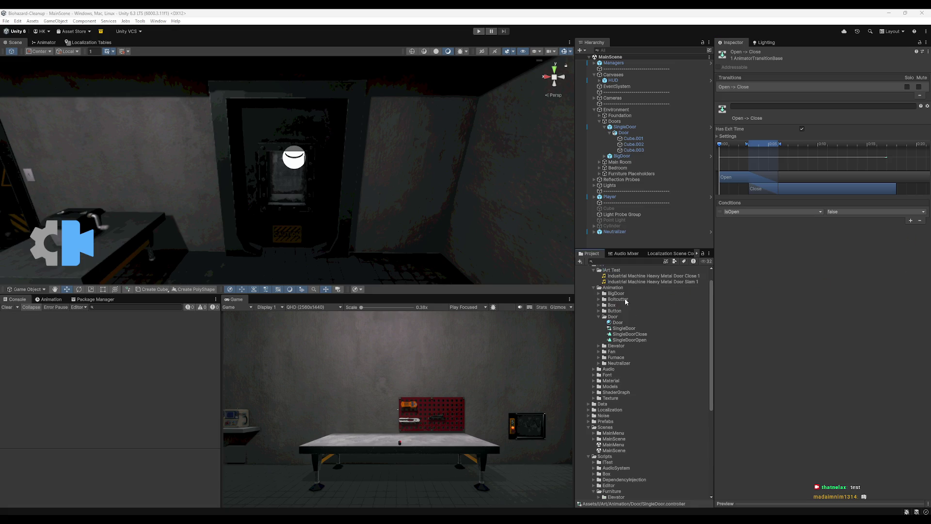
{"action": "left_click_drag", "start_coordinate": [301, 194], "coordinate": [329, 188]}
{"action": "left_click", "coordinate": [329, 189]}
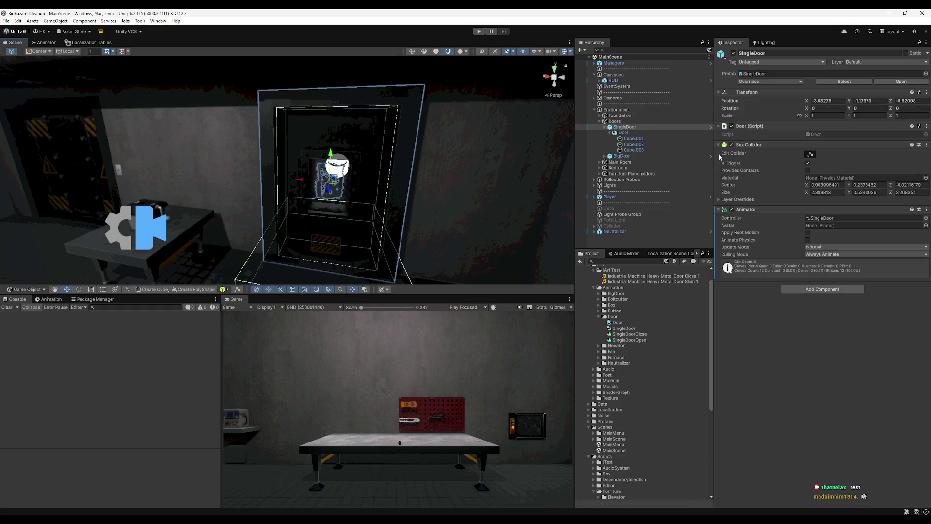
{"action": "double_click", "coordinate": [815, 138]}
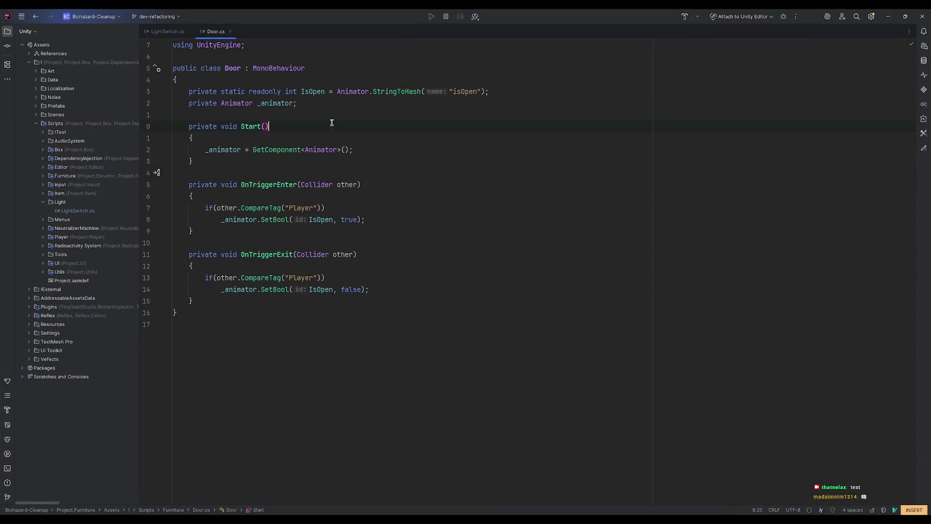
- Add a '[SerializeField] private SoundData soundData;' field below _animator in Door.cs
{"action": "key", "text": "Return"}
{"action": "key", "text": "Return"}
{"action": "type", "text": "pri"}
{"action": "key", "text": "BackSpace"}
{"action": "key", "text": "BackSpace"}
{"action": "key", "text": "BackSpace"}
{"action": "type", "text": "[ser"}
{"action": "key", "text": "Return"}
{"action": "type", "text": "private So"}
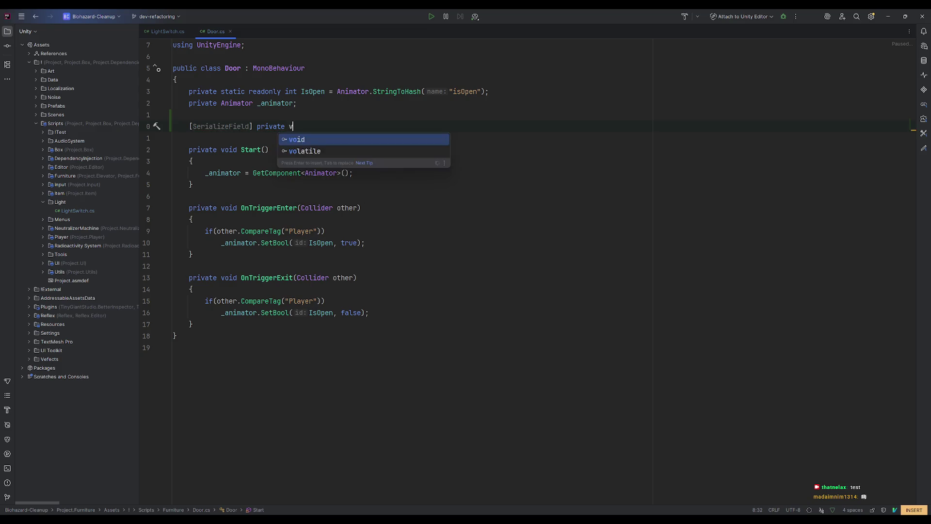
{"action": "type", "text": "undData"}
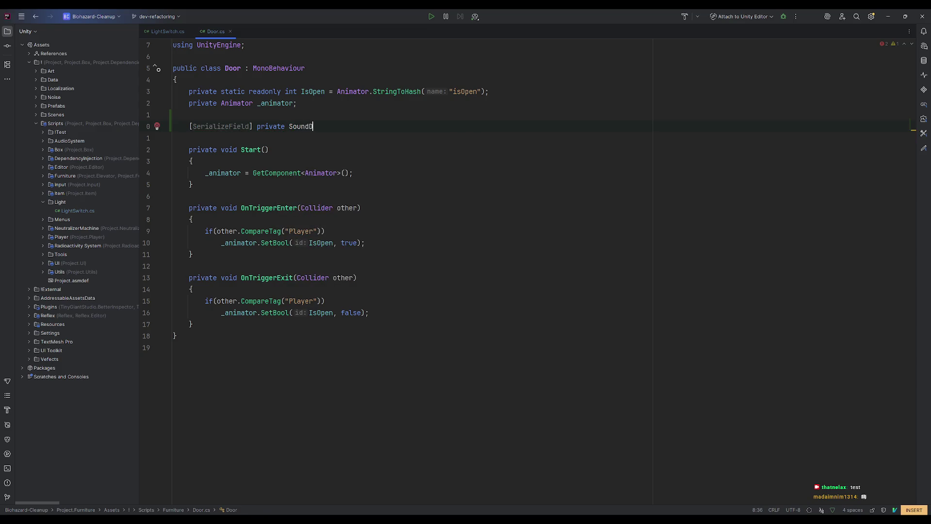
{"action": "key", "text": "Tab"}
- Check fixes for the unresolved SoundData type, inspect the AudioSystem folder, and return to Unity
{"action": "left_click", "coordinate": [316, 126]}
{"action": "key", "text": "alt+Return"}
{"action": "key", "text": "Escape"}
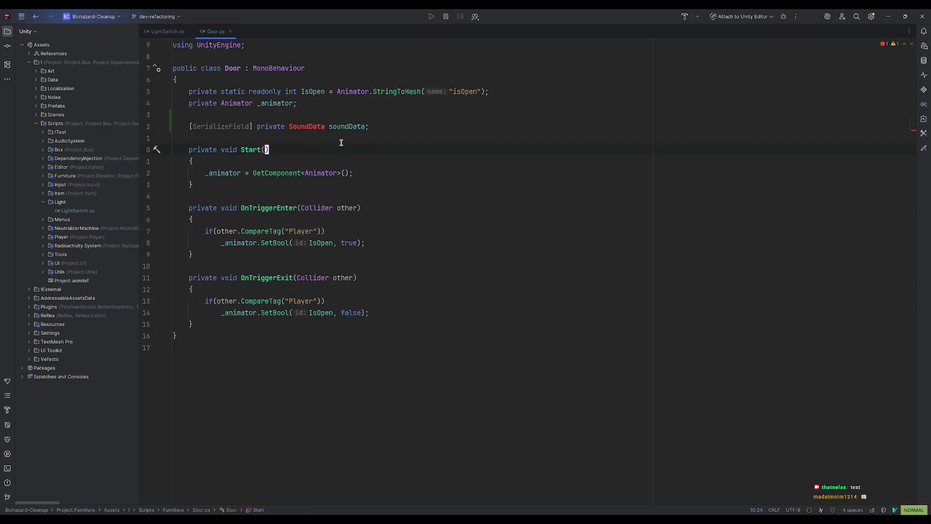
{"action": "left_click", "coordinate": [319, 126]}
{"action": "left_click", "coordinate": [42, 142]}
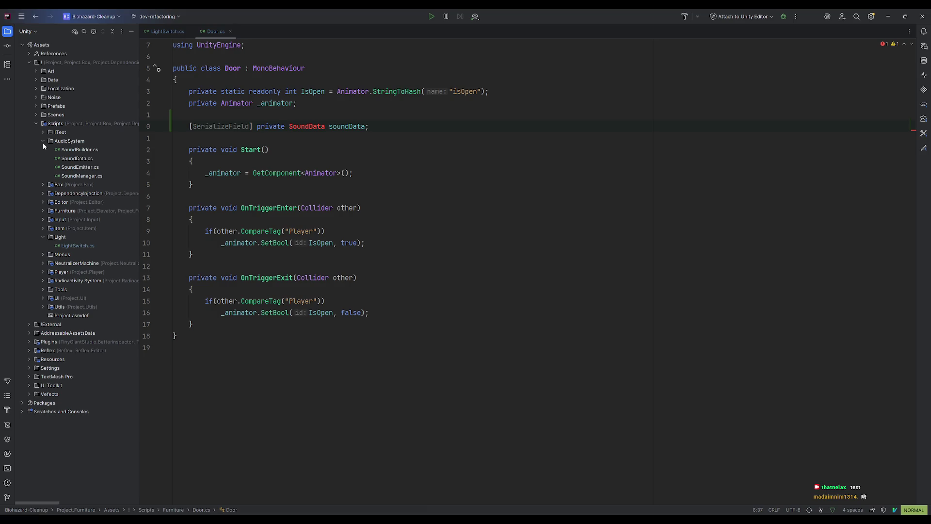
{"action": "left_click", "coordinate": [43, 142]}
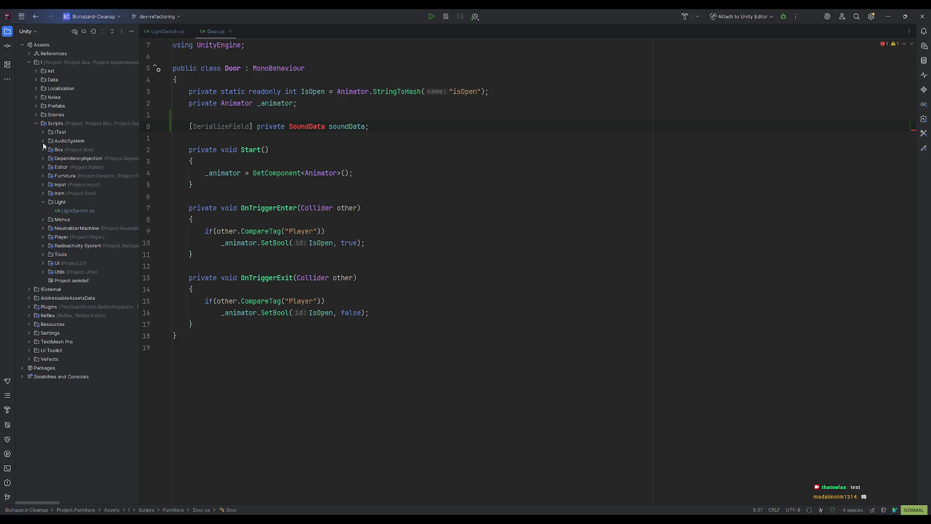
{"action": "left_click", "coordinate": [888, 16]}
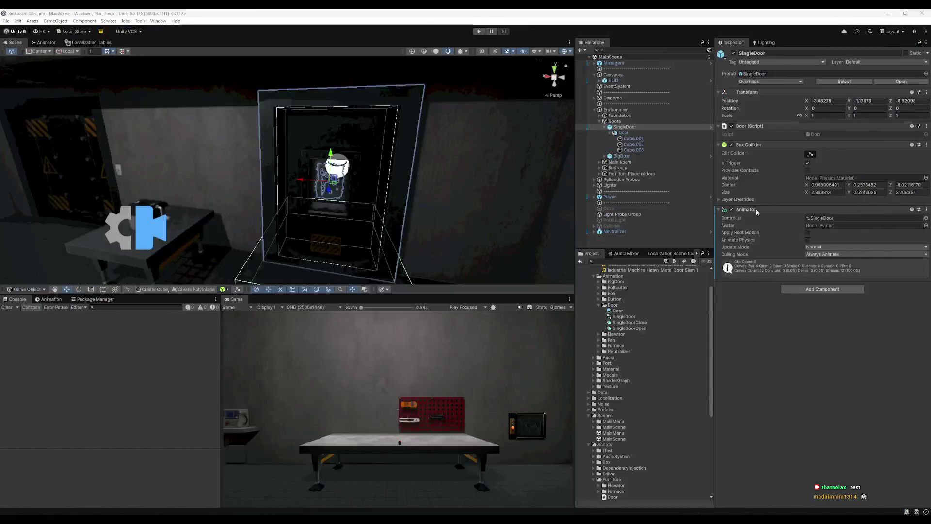
- Move the Door script and the Elevator folder up into the Scripts folder
{"action": "scroll", "coordinate": [638, 382], "scroll_direction": "down", "scroll_amount": 3}
{"action": "scroll", "coordinate": [639, 383], "scroll_direction": "down", "scroll_amount": 4}
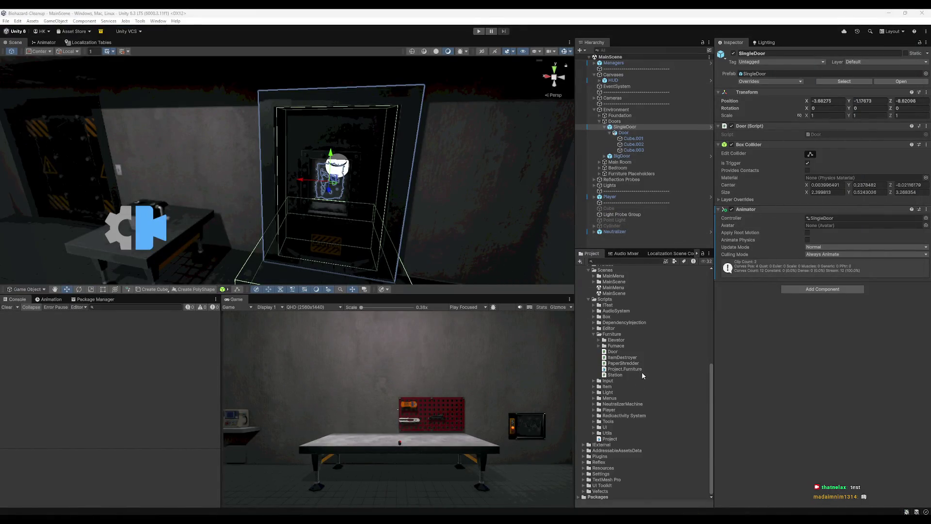
{"action": "left_click", "coordinate": [602, 352]}
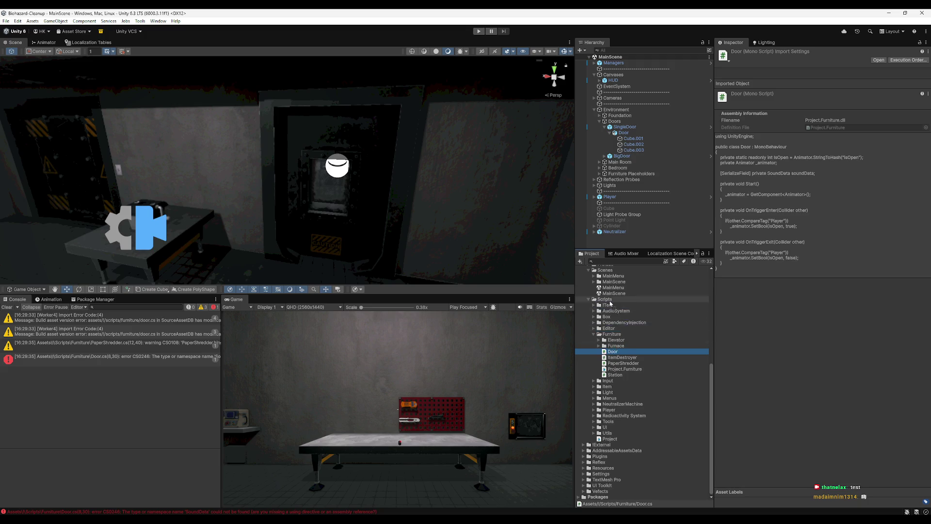
{"action": "left_click_drag", "start_coordinate": [609, 301], "coordinate": [610, 300]}
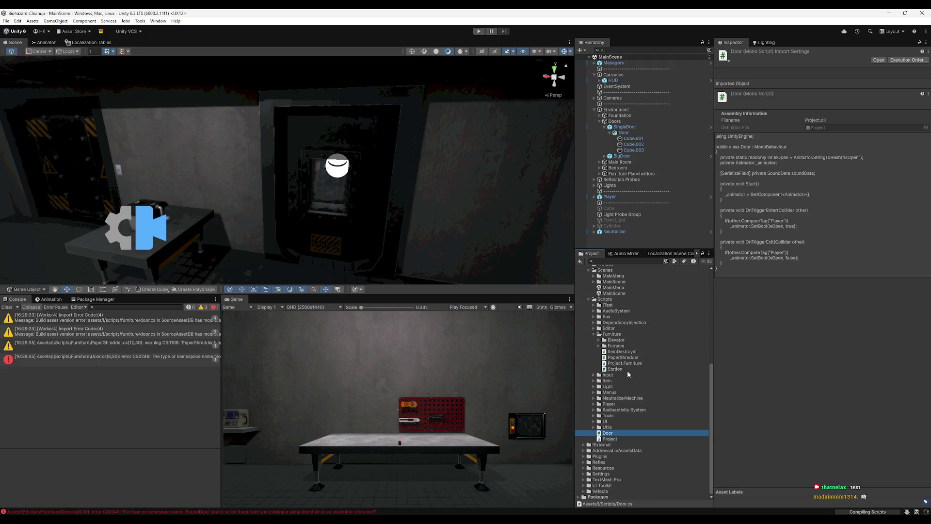
{"action": "left_click", "coordinate": [600, 340]}
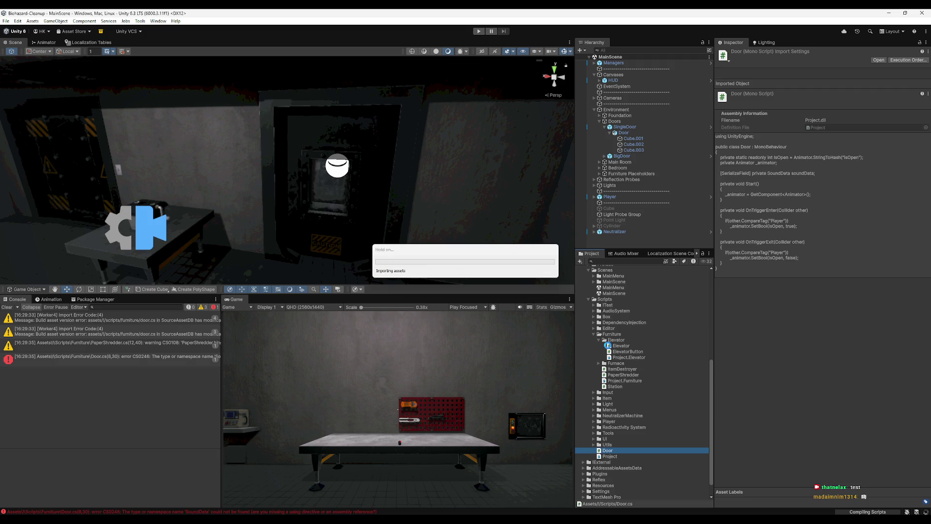
{"action": "double_click", "coordinate": [610, 341]}
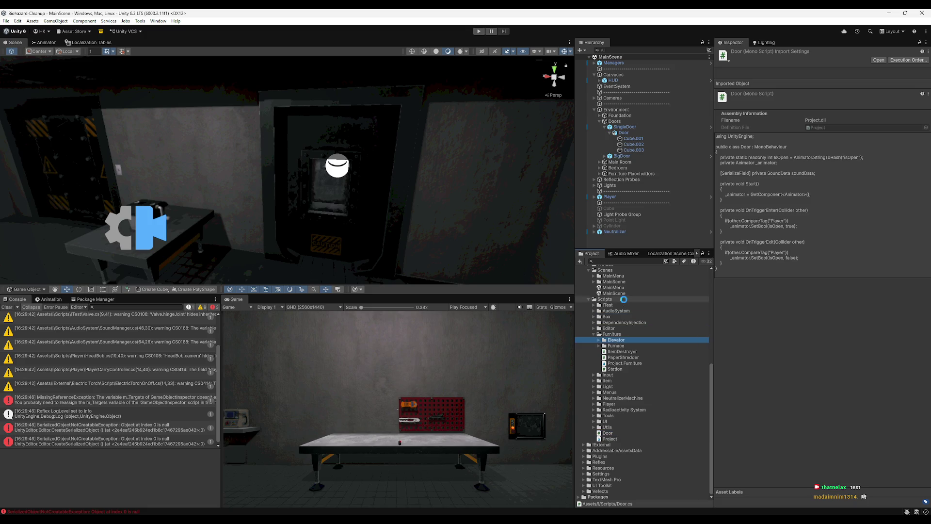
{"action": "left_click_drag", "start_coordinate": [625, 331], "coordinate": [625, 331]}
- Check the Furnace folder, then move ItemDestroyer, PaperShredder and Station into Scripts
{"action": "left_click", "coordinate": [615, 346]}
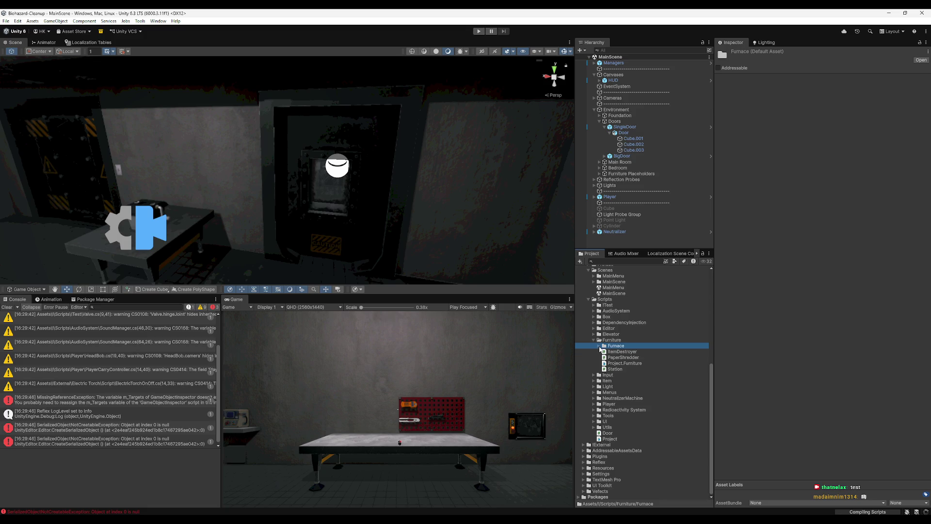
{"action": "left_click", "coordinate": [599, 346]}
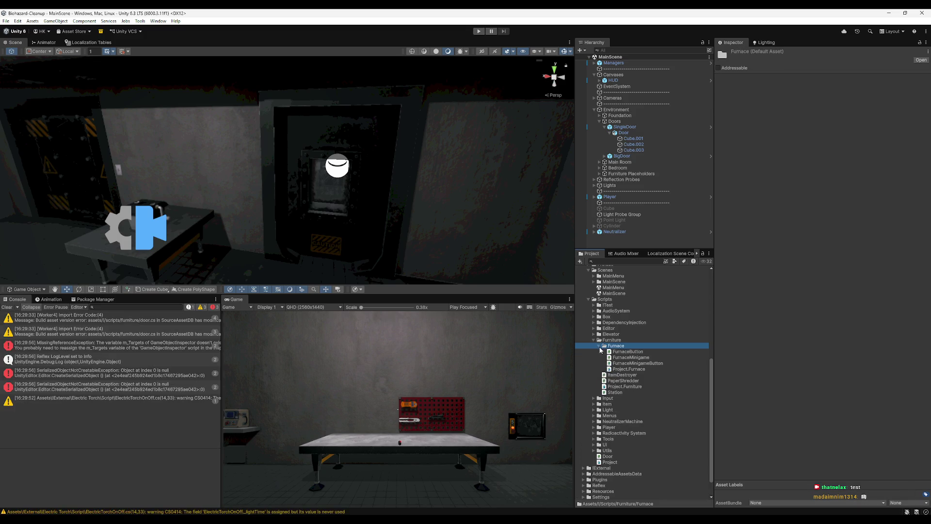
{"action": "left_click", "coordinate": [599, 347]}
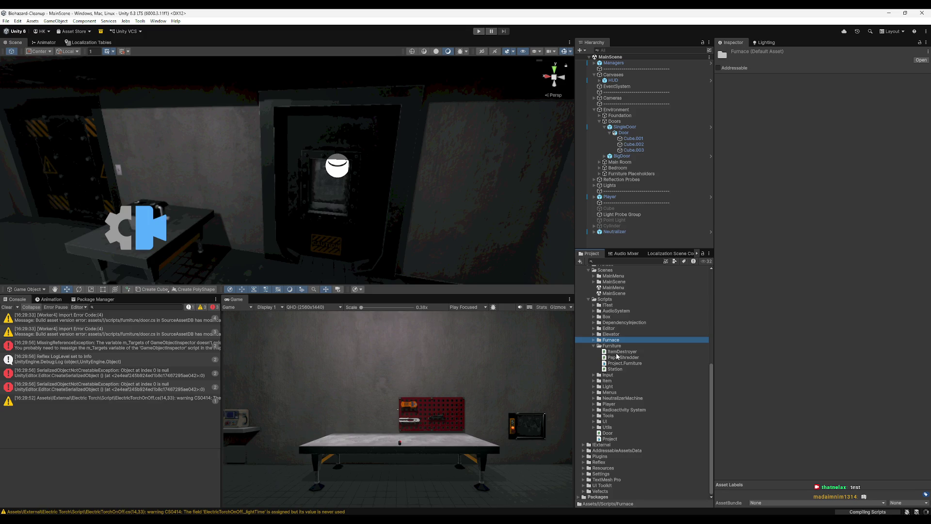
{"action": "left_click", "coordinate": [616, 352]}
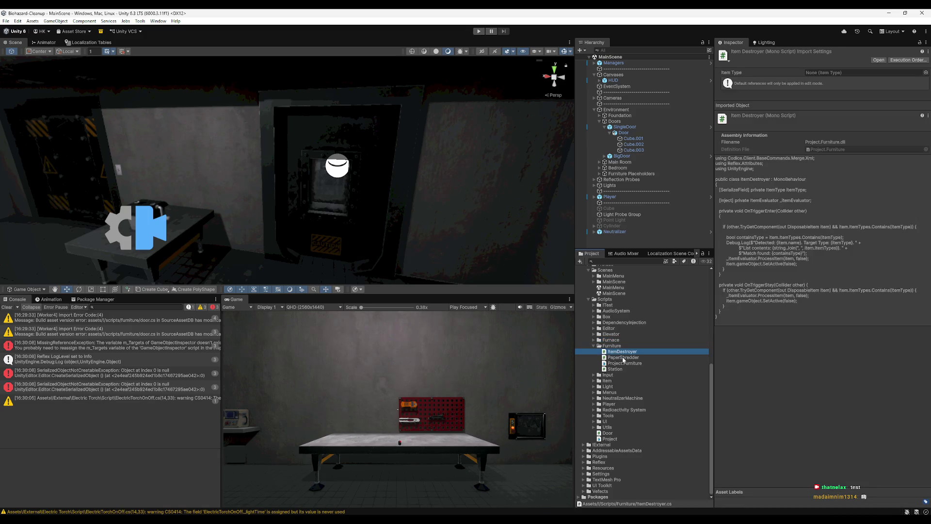
{"action": "left_click", "coordinate": [623, 357], "text": "ctrl"}
{"action": "left_click", "coordinate": [615, 369], "text": "ctrl"}
{"action": "left_click_drag", "start_coordinate": [623, 356], "coordinate": [619, 304]}
- Delete the leftover Furniture folder with Project.Furniture and return to Rider
{"action": "left_click", "coordinate": [615, 351]}
{"action": "left_click", "coordinate": [612, 346]}
{"action": "key", "text": "Delete"}
{"action": "key", "text": "Return"}
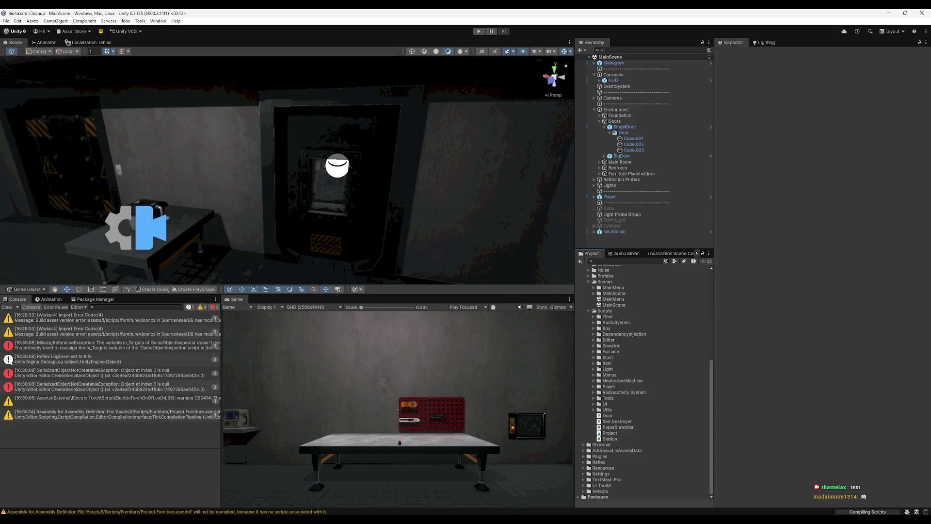
{"action": "key", "text": "alt+Tab"}
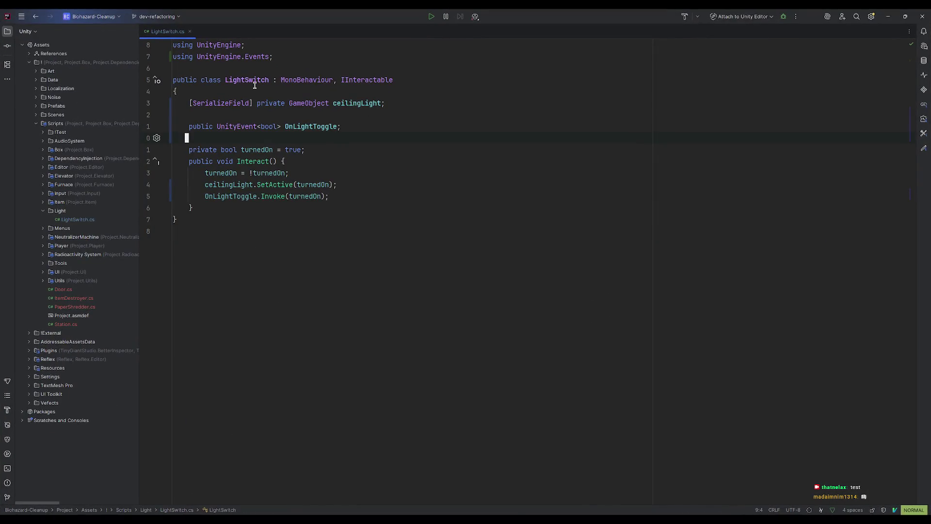
- Open Door.cs and rename the soundData field to doorOpenSound everywhere
{"action": "double_click", "coordinate": [59, 289]}
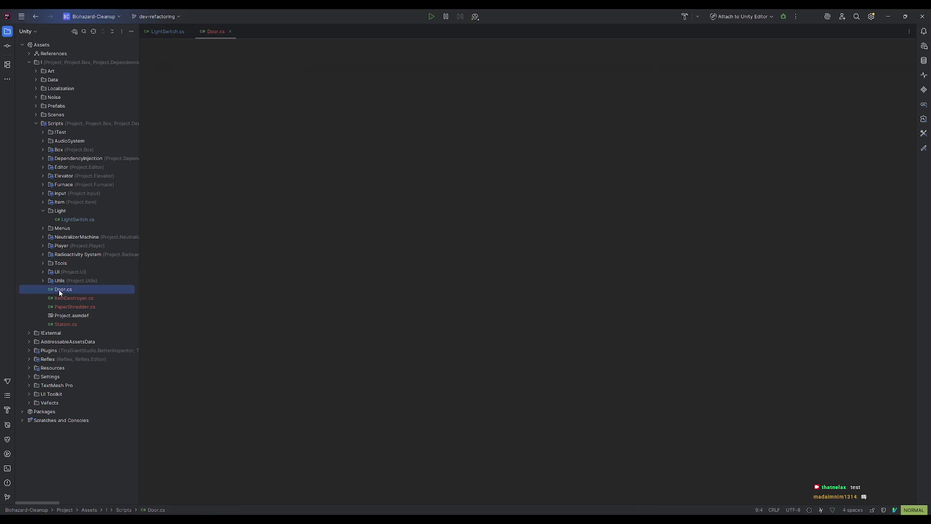
{"action": "key", "text": "j"}
{"action": "key", "text": "dollar"}
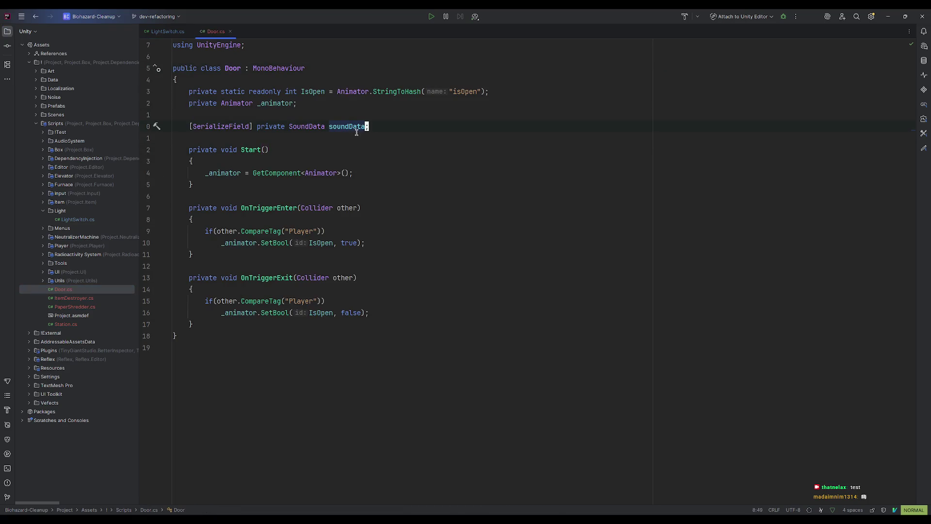
{"action": "type", "text": "cb"}
{"action": "type", "text": "doorO"}
{"action": "type", "text": "penData"}
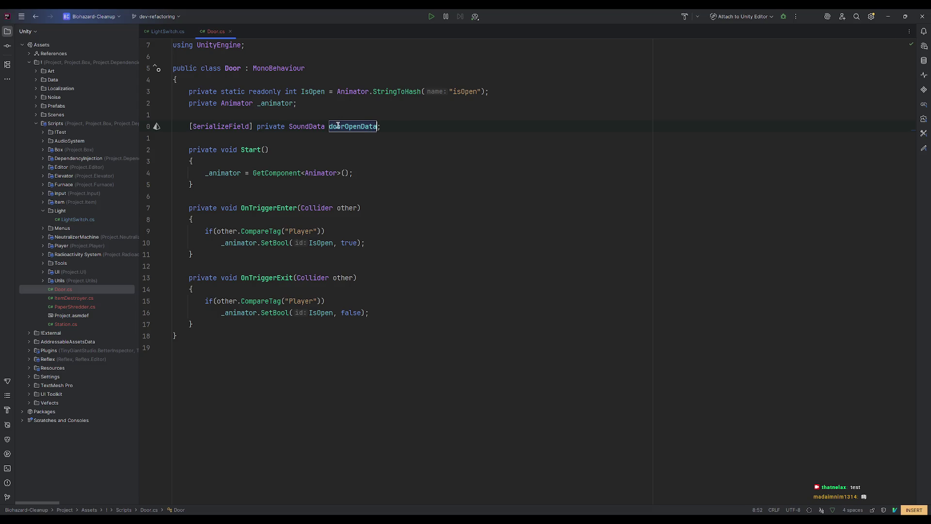
{"action": "key", "text": "F2"}
{"action": "type", "text": "do"}
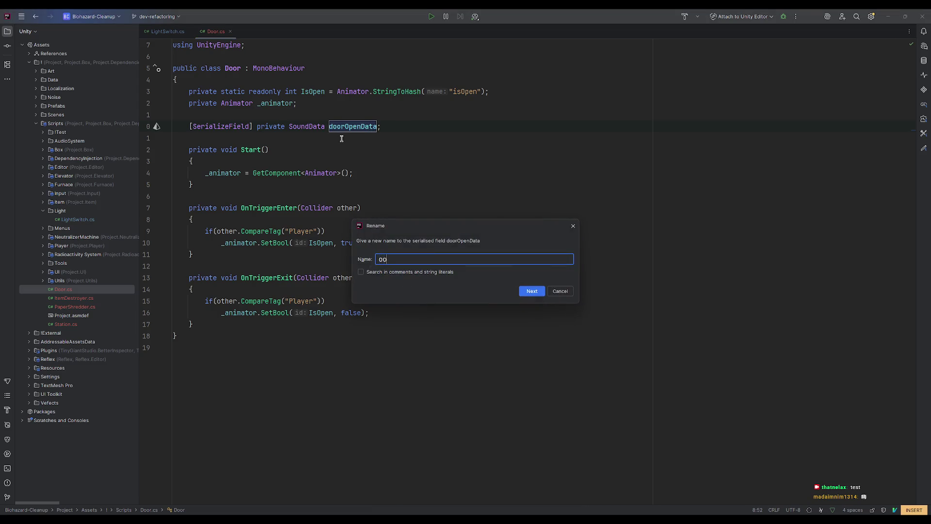
{"action": "type", "text": "orOpenSound"}
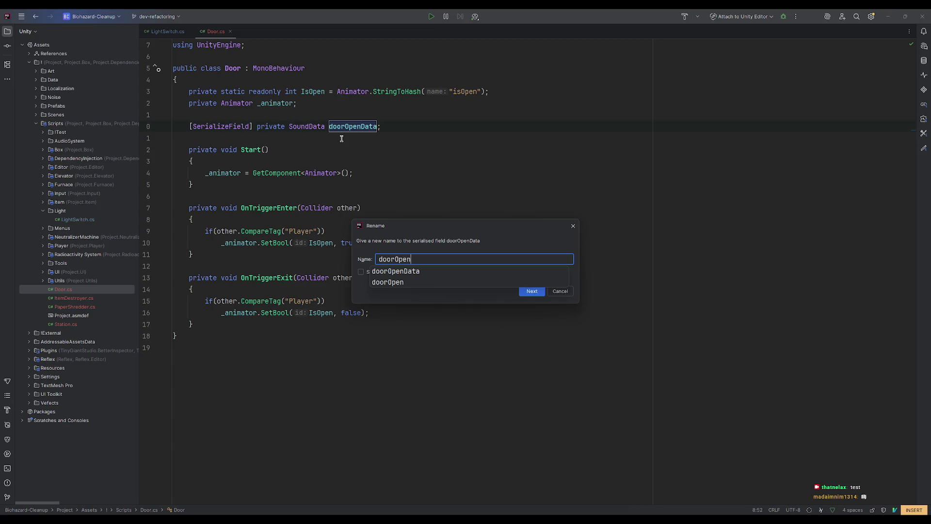
{"action": "key", "text": "Return"}
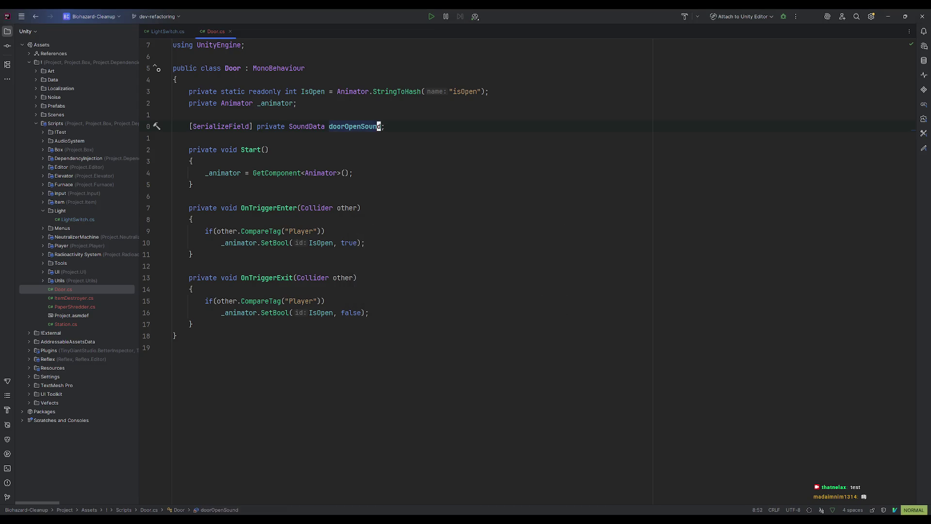
- Duplicate the field as doorCloseSound and begin a private SoundBuilder _doorOpenSound field
{"action": "key", "text": "y"}
{"action": "key", "text": "y"}
{"action": "key", "text": "p"}
{"action": "key", "text": "E"}
{"action": "key", "text": "E"}
{"action": "key", "text": "E"}
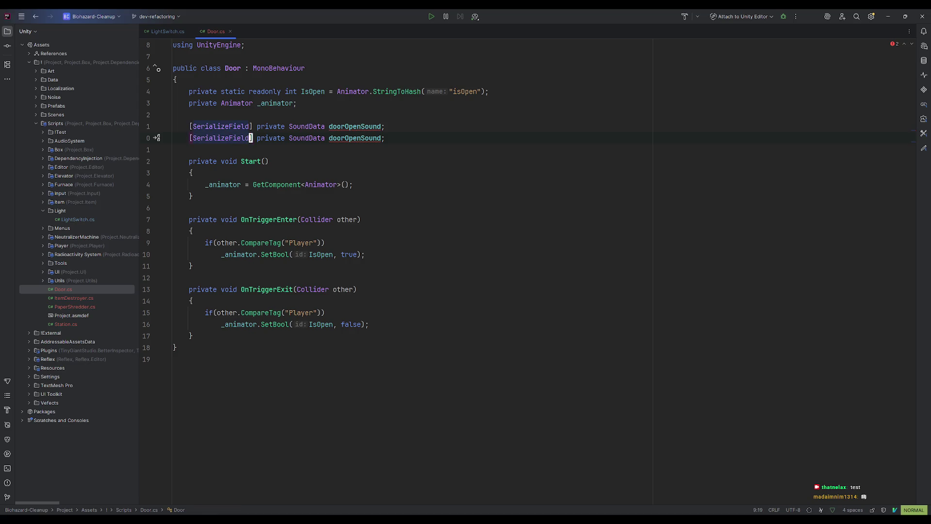
{"action": "key", "text": "w"}
{"action": "type", "text": "ciwdoorCloseSound"}
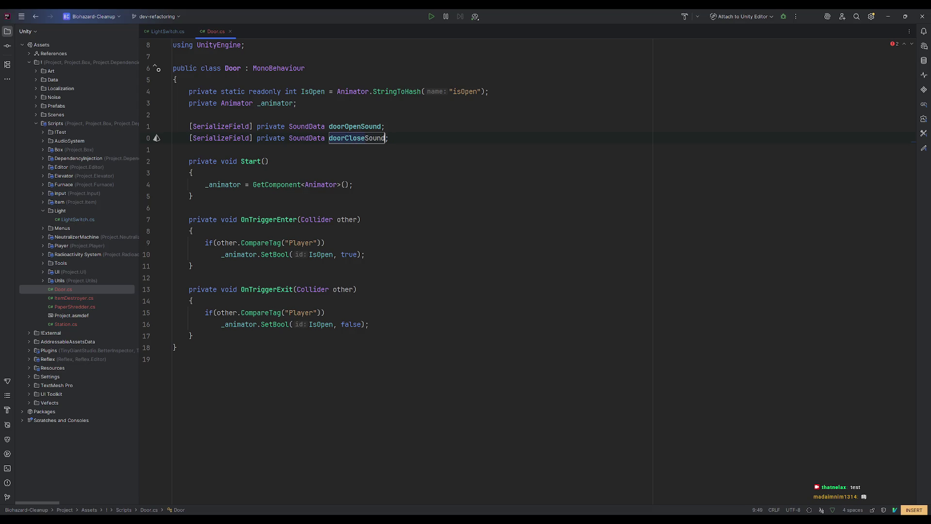
{"action": "key", "text": "Escape"}
{"action": "key", "text": "o"}
{"action": "key", "text": "Return"}
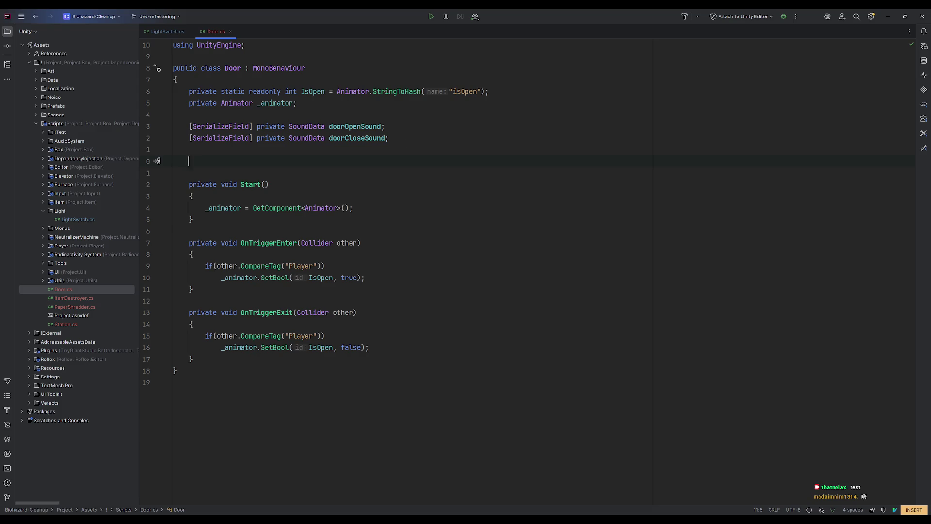
{"action": "type", "text": "private Sound"}
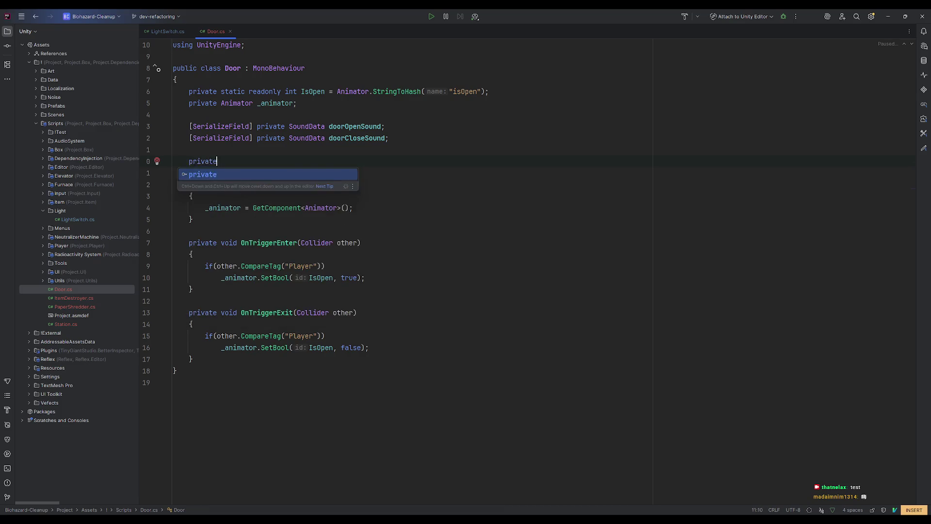
{"action": "type", "text": "Buil"}
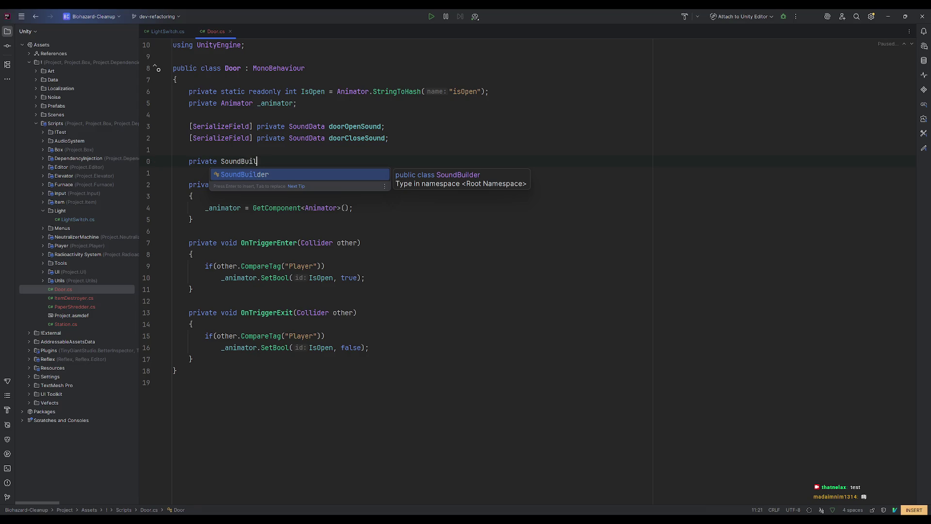
{"action": "type", "text": "der _"}
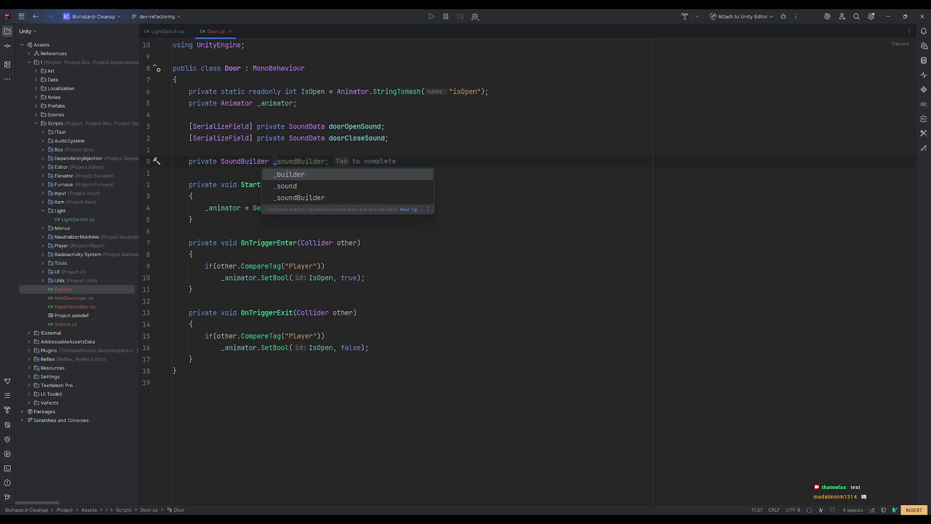
{"action": "type", "text": "door"}
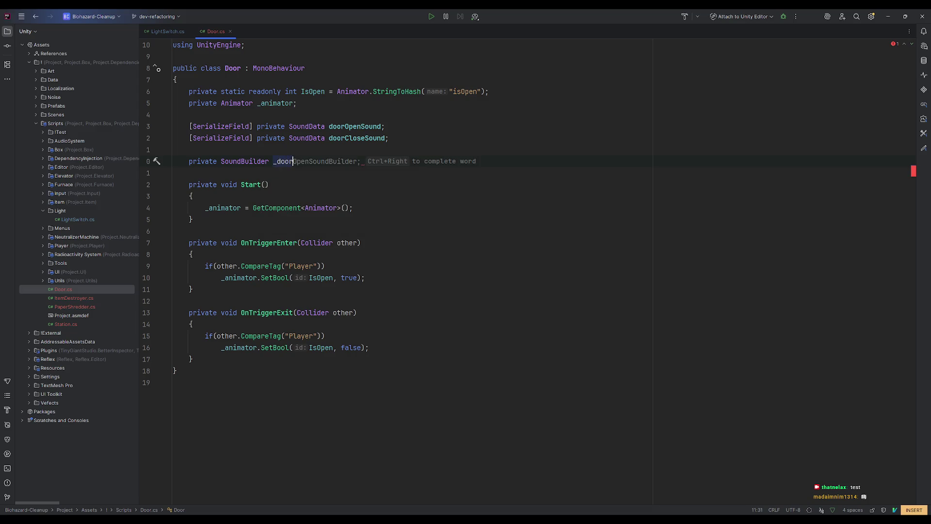
{"action": "type", "text": "OpenSound"}
- Shorten the serialized SoundData fields to doorOpen and doorClose
{"action": "left_click", "coordinate": [383, 126]}
{"action": "key", "text": "BackSpace"}
{"action": "key", "text": "BackSpace"}
{"action": "key", "text": "BackSpace"}
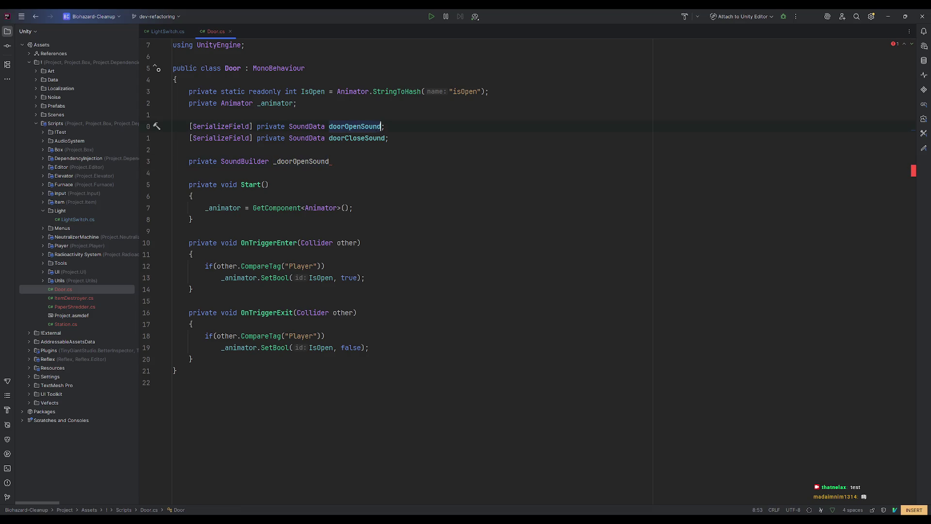
{"action": "key", "text": "BackSpace"}
{"action": "left_click", "coordinate": [389, 138]}
{"action": "key", "text": "BackSpace"}
{"action": "key", "text": "BackSpace"}
{"action": "key", "text": "BackSpace"}
{"action": "key", "text": "BackSpace"}
{"action": "key", "text": "BackSpace"}
{"action": "left_click", "coordinate": [349, 160]}
- Finish the _doorOpenSound declaration, add _doorCloseSound, and open a new line in Start
{"action": "type", "text": ";"}
{"action": "key", "text": "Return"}
{"action": "key", "text": "Tab"}
{"action": "left_click", "coordinate": [347, 210]}
{"action": "left_click", "coordinate": [378, 219]}
{"action": "key", "text": "Return"}
{"action": "key", "text": "Return"}
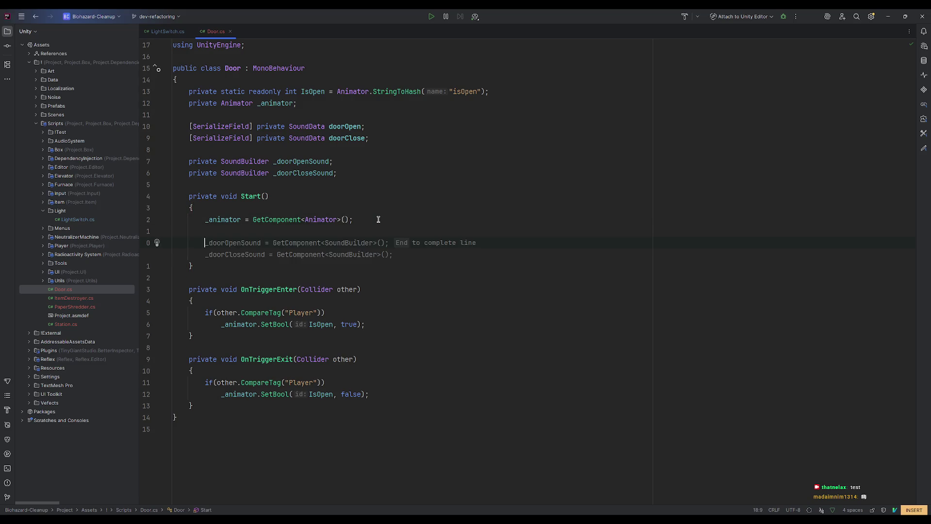
- Assign _doorOpenSound from SoundManager.Instance.CreateSound() with doorOpen, transform.position and random pitch
{"action": "type", "text": "_do"}
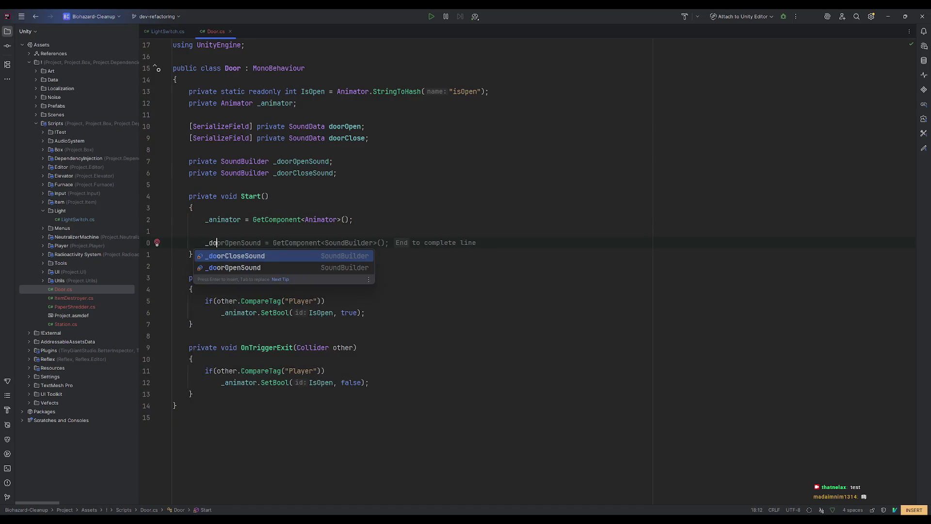
{"action": "type", "text": "orOpenSoun"}
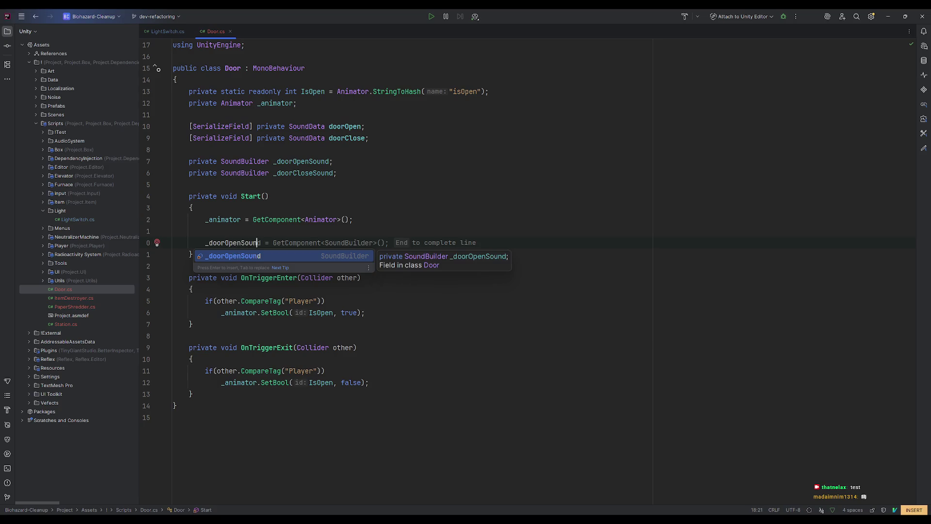
{"action": "type", "text": "d = Sou"}
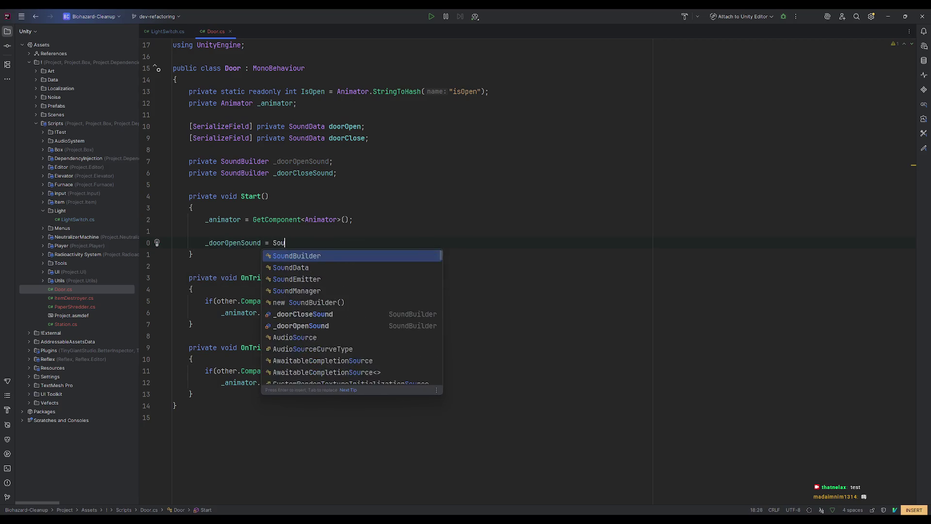
{"action": "type", "text": "ndManager.Instance.Cr"}
{"action": "key", "text": "Return"}
{"action": "type", "text": "."}
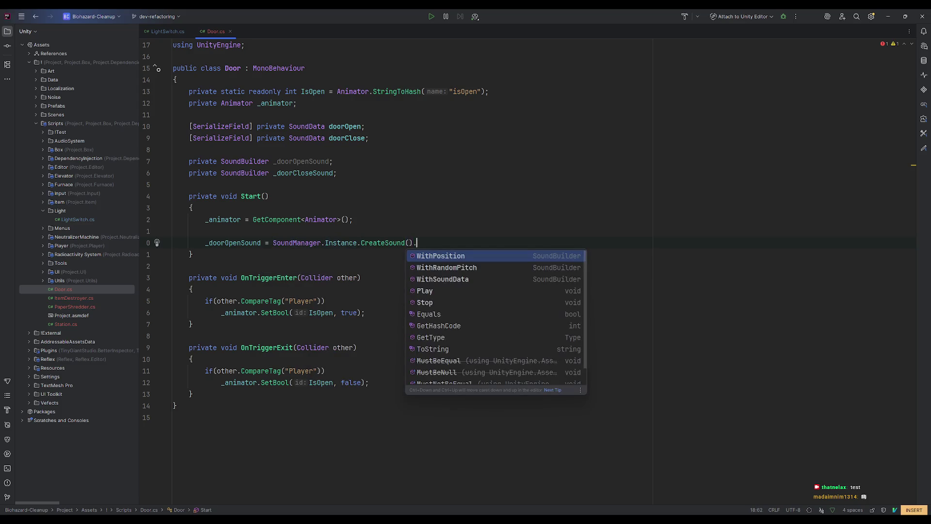
{"action": "key", "text": "Down"}
{"action": "key", "text": "Down"}
{"action": "key", "text": "Return"}
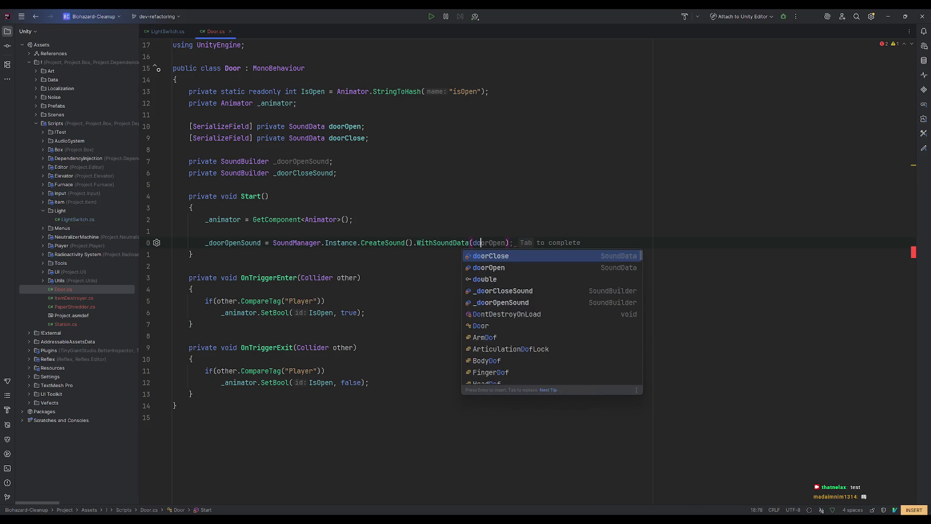
{"action": "key", "text": "Return"}
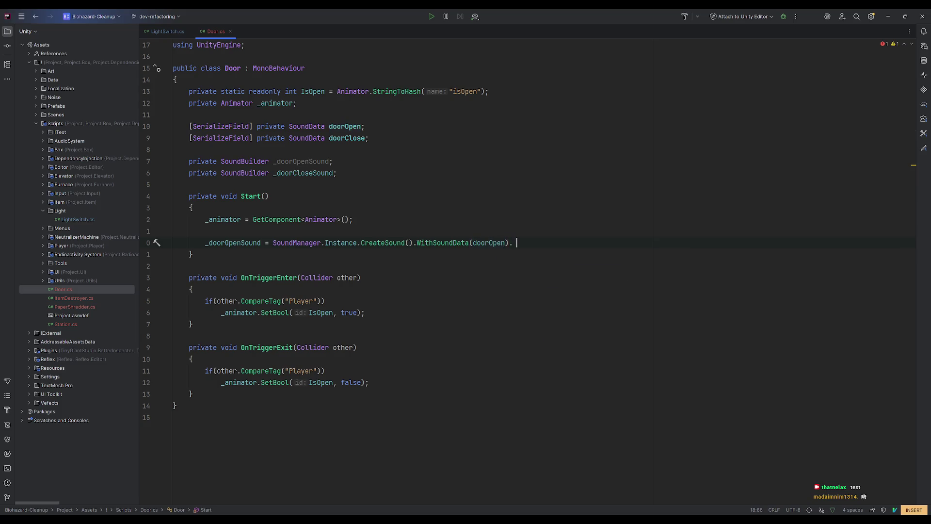
{"action": "type", "text": "wi"}
{"action": "key", "text": "Down"}
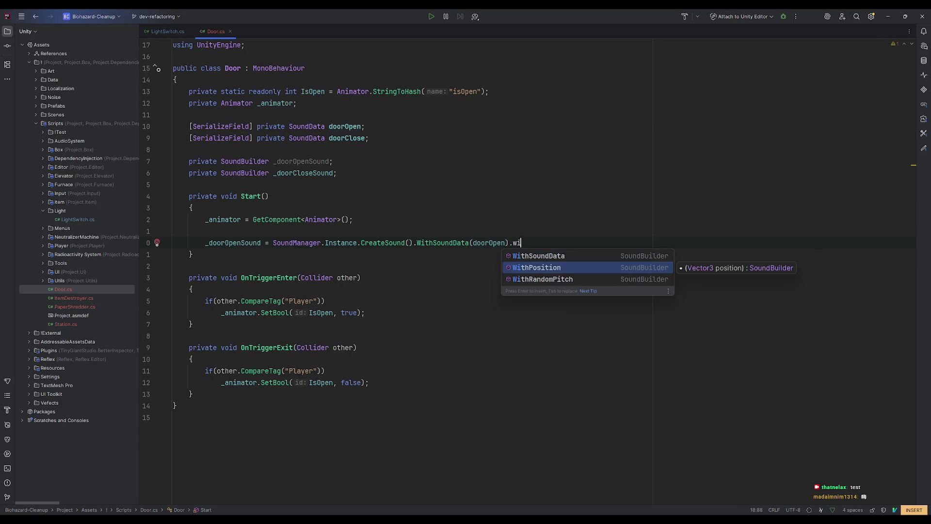
{"action": "key", "text": "Return"}
{"action": "type", "text": "transform.position);"}
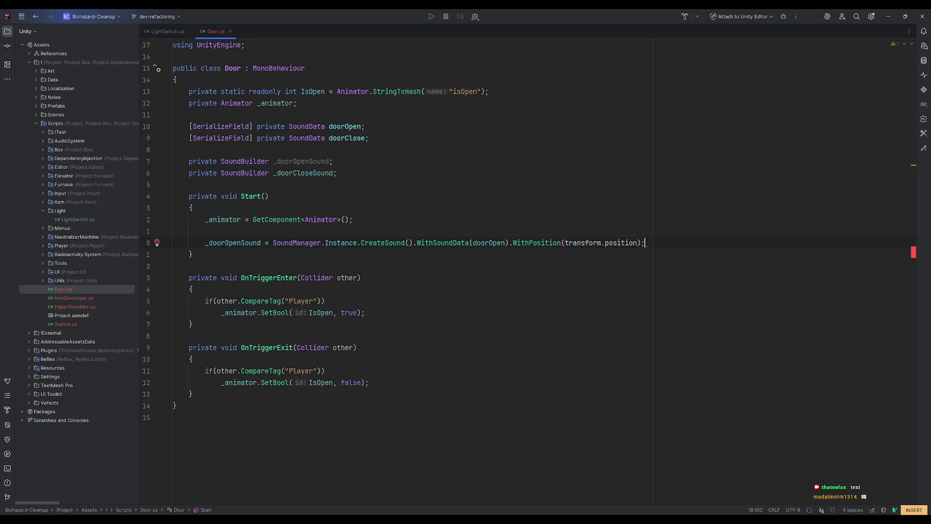
{"action": "key", "text": "Left"}
{"action": "type", "text": ".wi"}
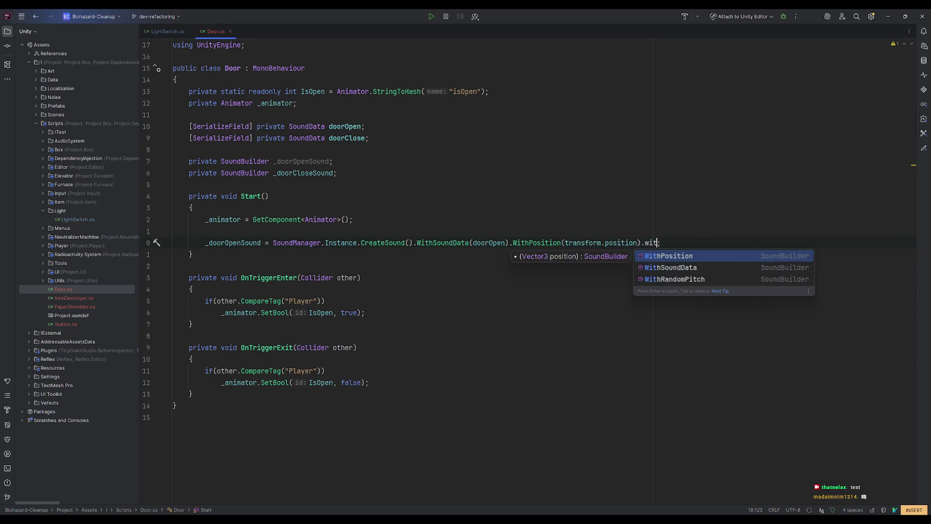
{"action": "key", "text": "Down"}
{"action": "key", "text": "Down"}
{"action": "key", "text": "Return"}
{"action": "key", "text": "Escape"}
{"action": "key", "text": "shift+a"}
{"action": "key", "text": "Escape"}
- Duplicate that line as _doorCloseSound using doorClose as the sound data
{"action": "key", "text": "y"}
{"action": "key", "text": "y"}
{"action": "key", "text": "p"}
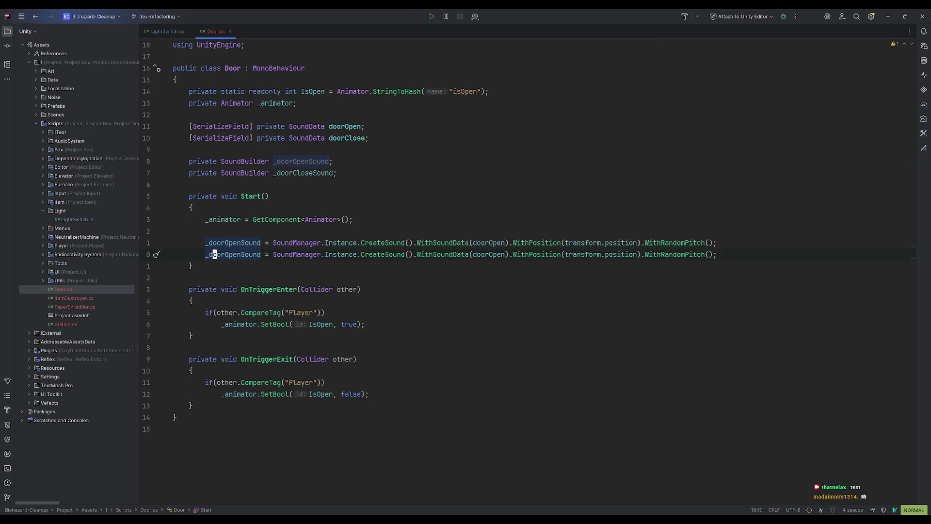
{"action": "key", "text": "i"}
{"action": "key", "text": "ctrl+BackSpace"}
{"action": "key", "text": "ctrl+Delete"}
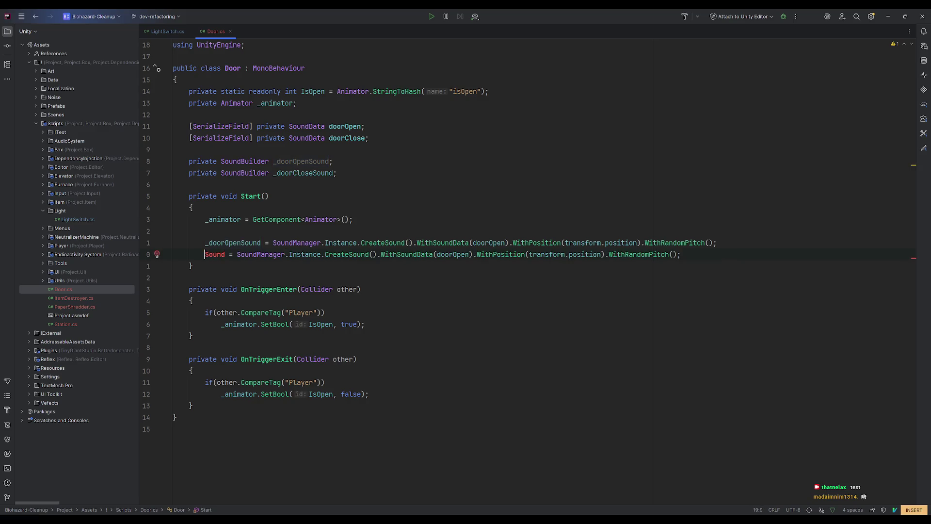
{"action": "type", "text": "_doo"}
{"action": "key", "text": "Return"}
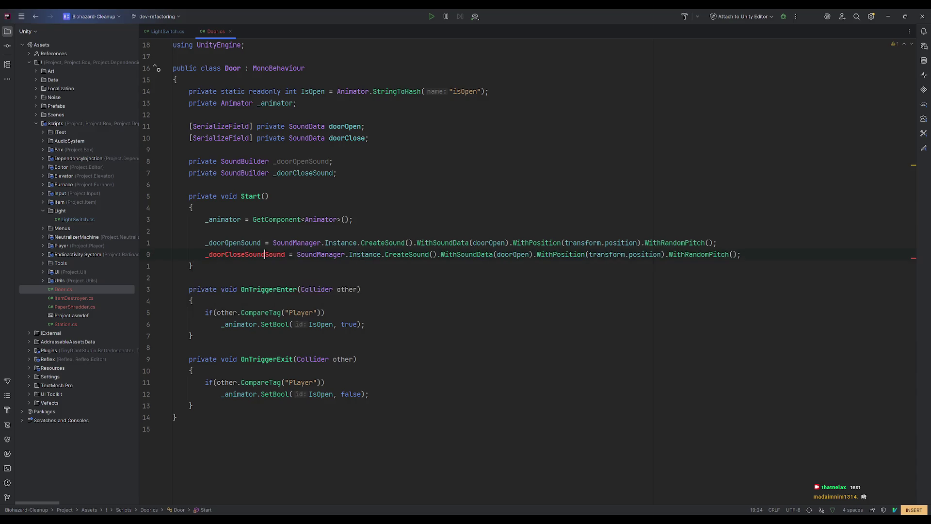
{"action": "key", "text": "Delete"}
{"action": "key", "text": "Delete"}
{"action": "key", "text": "Delete"}
{"action": "key", "text": "Escape"}
{"action": "key", "text": "e"}
{"action": "key", "text": "e"}
{"action": "key", "text": "e"}
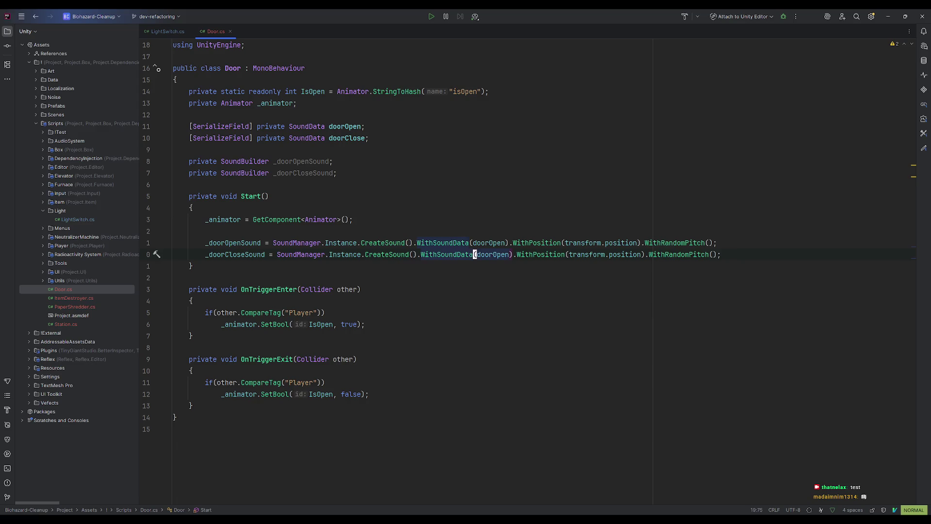
{"action": "type", "text": "ciwdooc"}
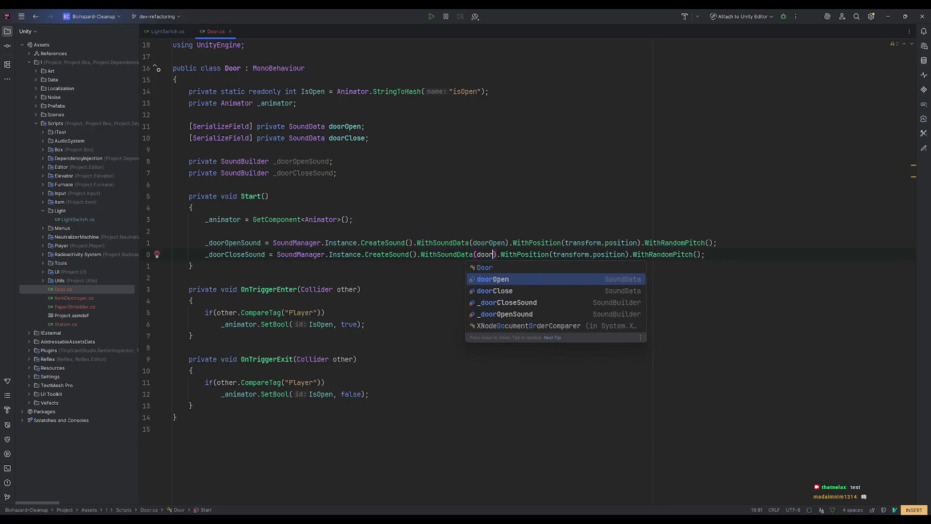
{"action": "key", "text": "Return"}
{"action": "key", "text": "Escape"}
- Brace OnTriggerEnter's player check and add _doorOpenSound.Play() after SetBool
{"action": "key", "text": "b"}
{"action": "key", "text": "b"}
{"action": "key", "text": "b"}
{"action": "key", "text": "l"}
{"action": "key", "text": "l"}
{"action": "left_click", "coordinate": [402, 315]}
{"action": "type", "text": "A"}
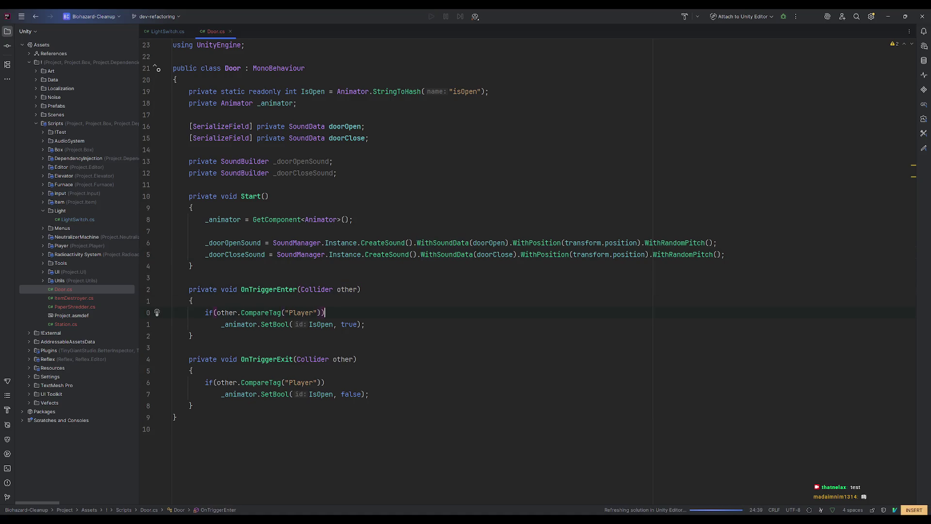
{"action": "type", "text": " {"}
{"action": "key", "text": "Return"}
{"action": "key", "text": "Escape"}
{"action": "key", "text": "j"}
{"action": "key", "text": "j"}
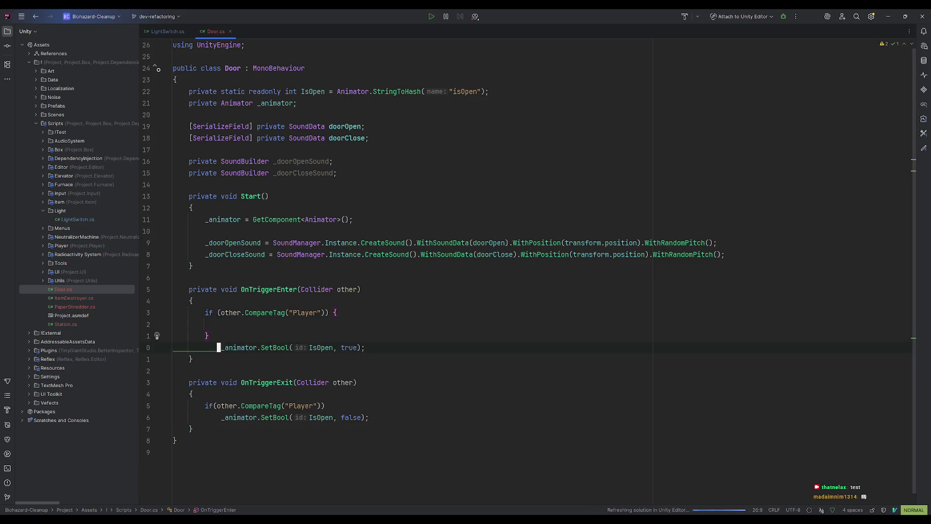
{"action": "key", "text": "d"}
{"action": "key", "text": "d"}
{"action": "key", "text": "k"}
{"action": "key", "text": "k"}
{"action": "key", "text": "p"}
{"action": "key", "text": "k"}
{"action": "key", "text": "d"}
{"action": "key", "text": "d"}
{"action": "type", "text": "o"}
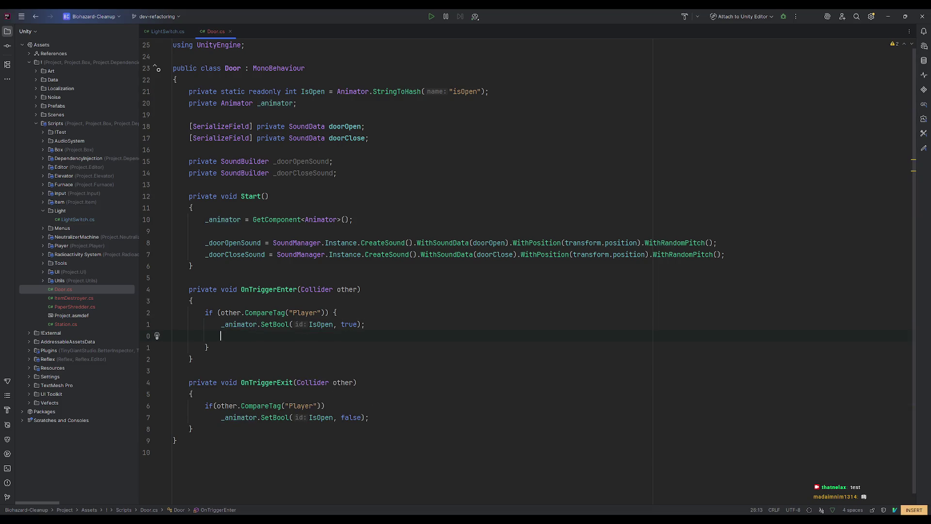
{"action": "type", "text": "_doorOpenSound.Play();"}
{"action": "key", "text": "Escape"}
- Brace OnTriggerExit's player check, add _doorCloseSound.Play(), and return to Unity
{"action": "key", "text": "j"}
{"action": "key", "text": "j"}
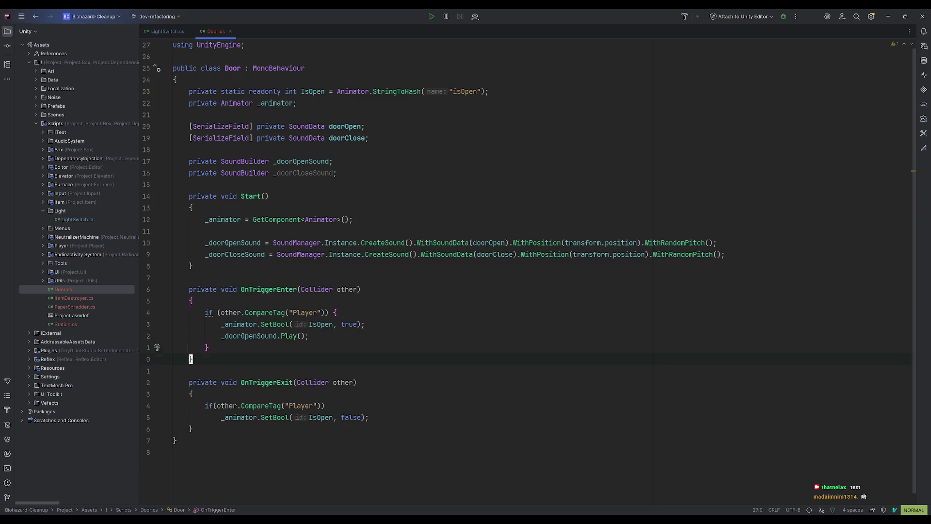
{"action": "key", "text": "j"}
{"action": "key", "text": "j"}
{"action": "key", "text": "j"}
{"action": "type", "text": "A {"}
{"action": "key", "text": "Return"}
{"action": "key", "text": "Escape"}
{"action": "key", "text": "j"}
{"action": "key", "text": "j"}
{"action": "key", "text": "j"}
{"action": "key", "text": "k"}
{"action": "key", "text": "d"}
{"action": "key", "text": "d"}
{"action": "key", "text": "p"}
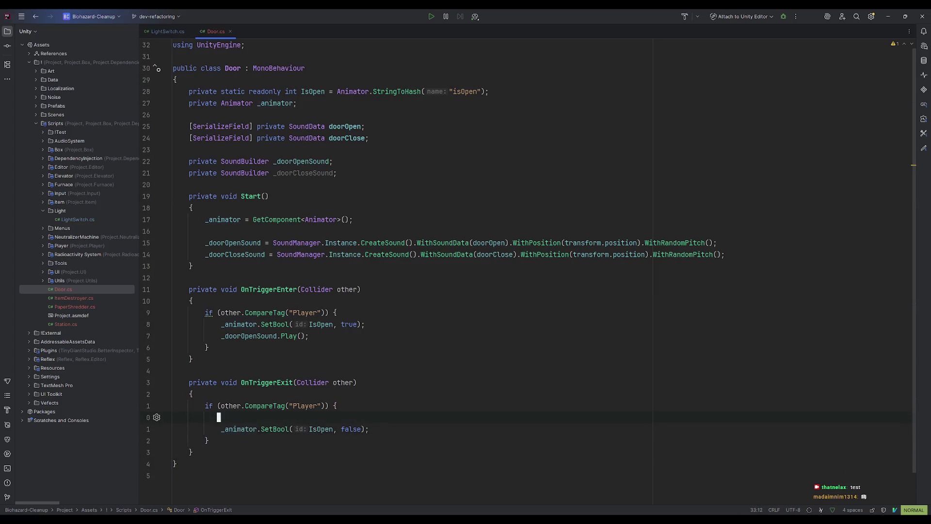
{"action": "key", "text": "d"}
{"action": "key", "text": "d"}
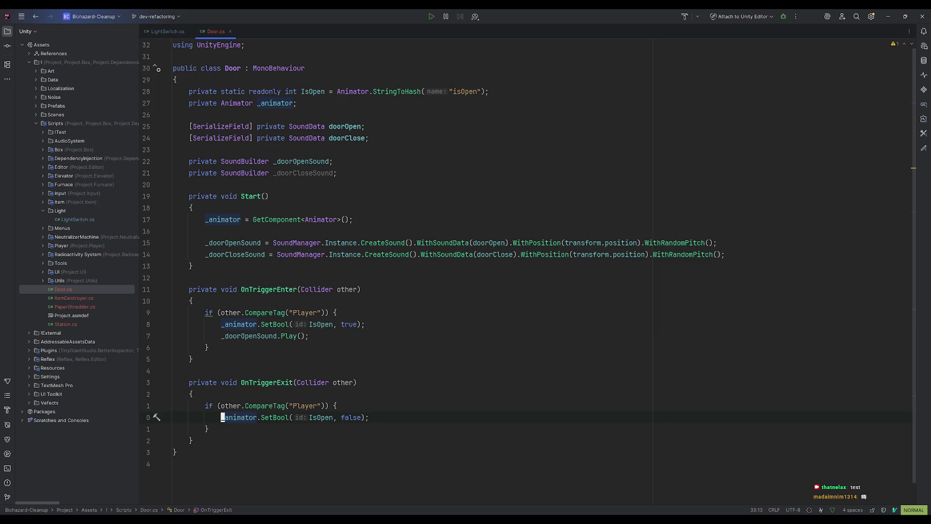
{"action": "type", "text": "o_doorCloseSound.Play();"}
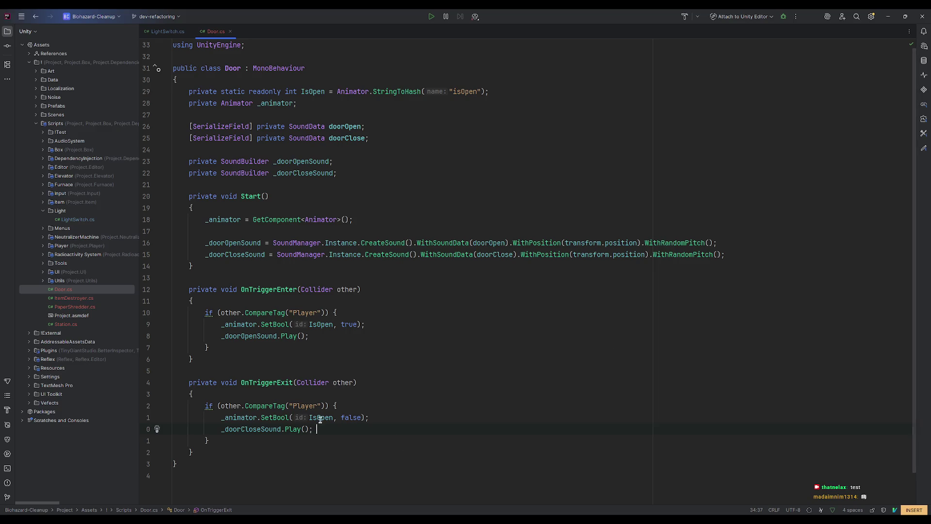
{"action": "left_click", "coordinate": [889, 18]}
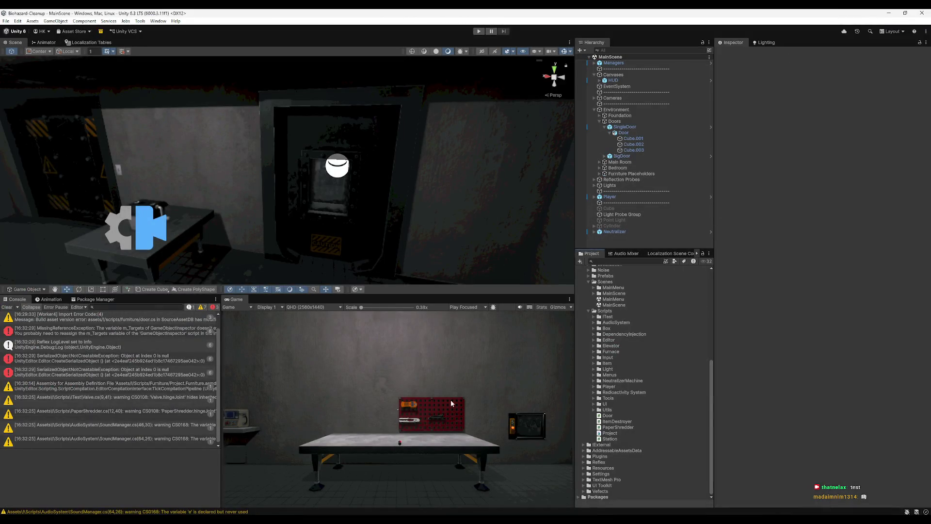
- Assign Door Slam 1 as SingleDoor's open clip and Door Close 1 as its close clip
{"action": "left_click", "coordinate": [372, 190]}
{"action": "left_click_drag", "start_coordinate": [371, 188], "coordinate": [396, 188]}
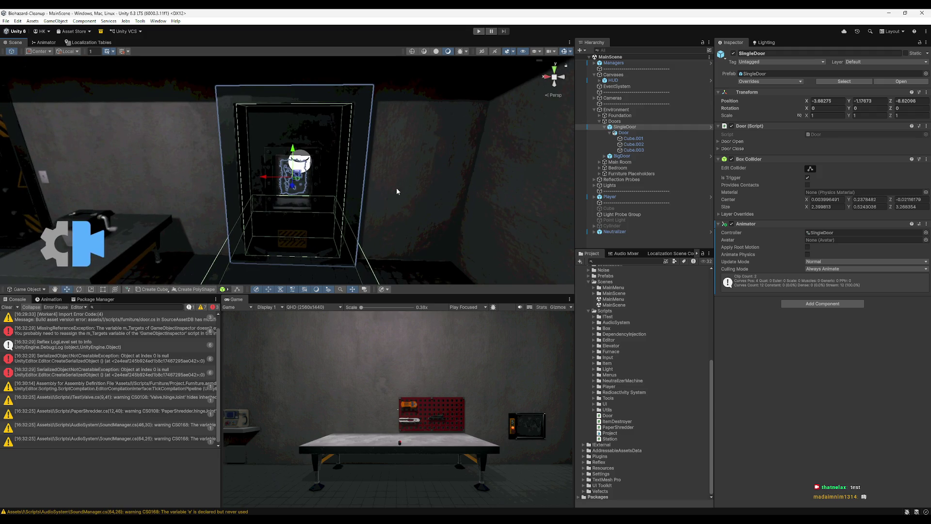
{"action": "left_click", "coordinate": [731, 142]}
{"action": "left_click", "coordinate": [732, 205]}
{"action": "scroll", "coordinate": [664, 294], "scroll_direction": "up", "scroll_amount": 5}
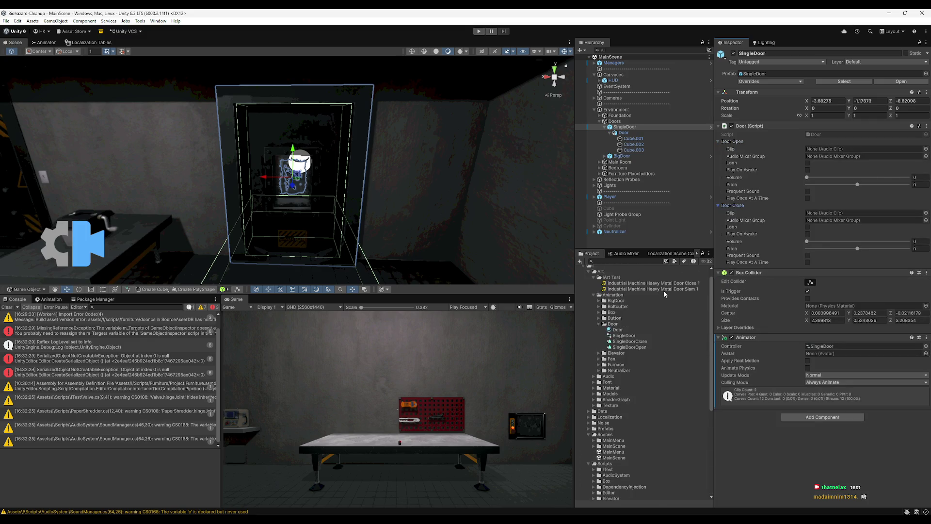
{"action": "scroll", "coordinate": [664, 294], "scroll_direction": "up", "scroll_amount": 1}
{"action": "left_click_drag", "start_coordinate": [862, 168], "coordinate": [863, 151]}
{"action": "left_click_drag", "start_coordinate": [653, 293], "coordinate": [863, 214]}
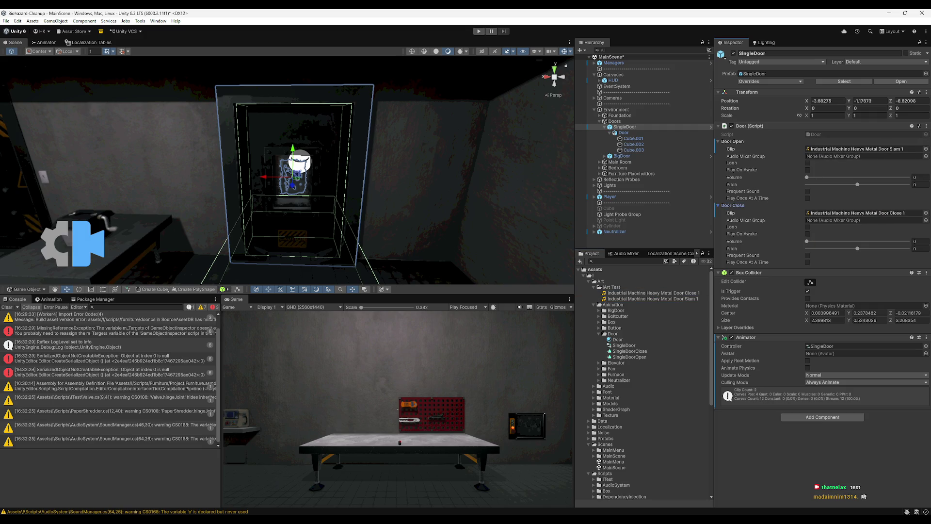
- Set both sounds' mixer group to SoundFX and the open sound's volume to 1
{"action": "left_click", "coordinate": [925, 156]}
{"action": "double_click", "coordinate": [649, 53]}
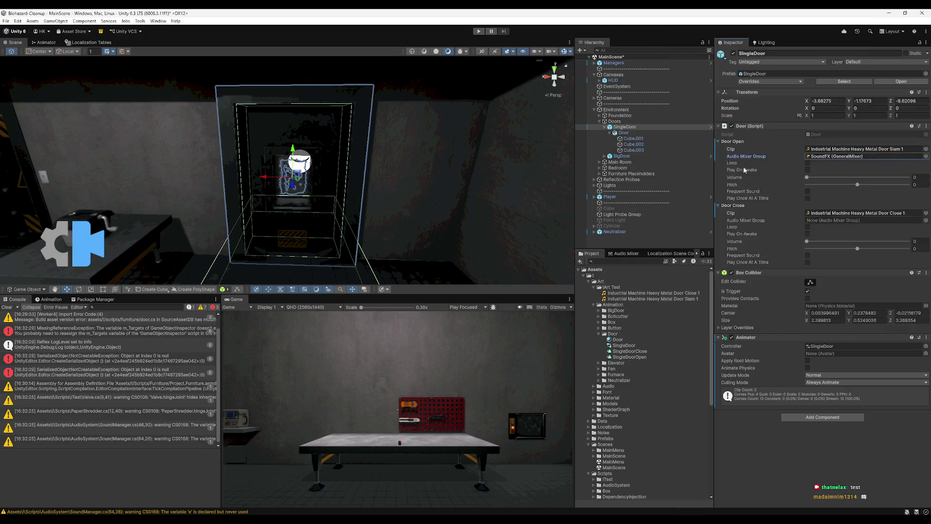
{"action": "left_click", "coordinate": [926, 220]}
{"action": "double_click", "coordinate": [665, 54]}
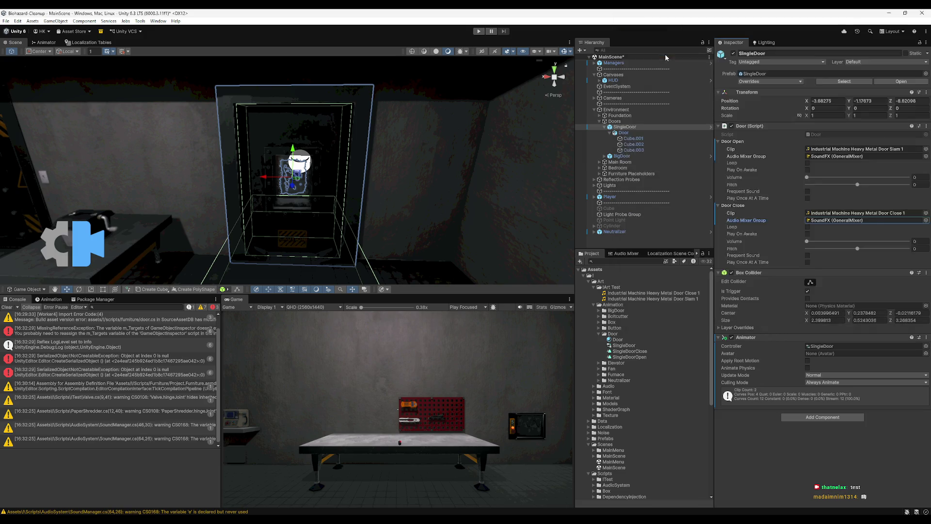
{"action": "left_click", "coordinate": [923, 175]}
{"action": "type", "text": "1"}
{"action": "key", "text": "Tab"}
{"action": "type", "text": "1"}
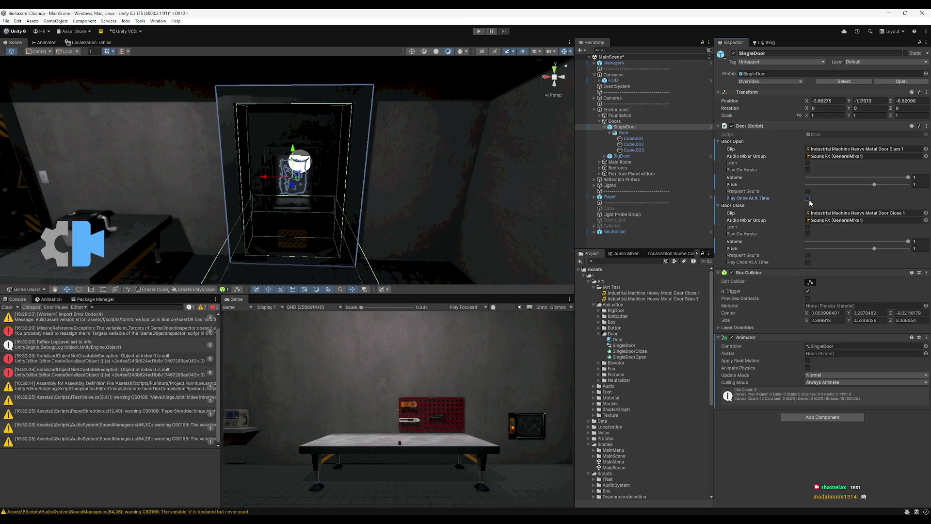
{"action": "left_click", "coordinate": [478, 32]}
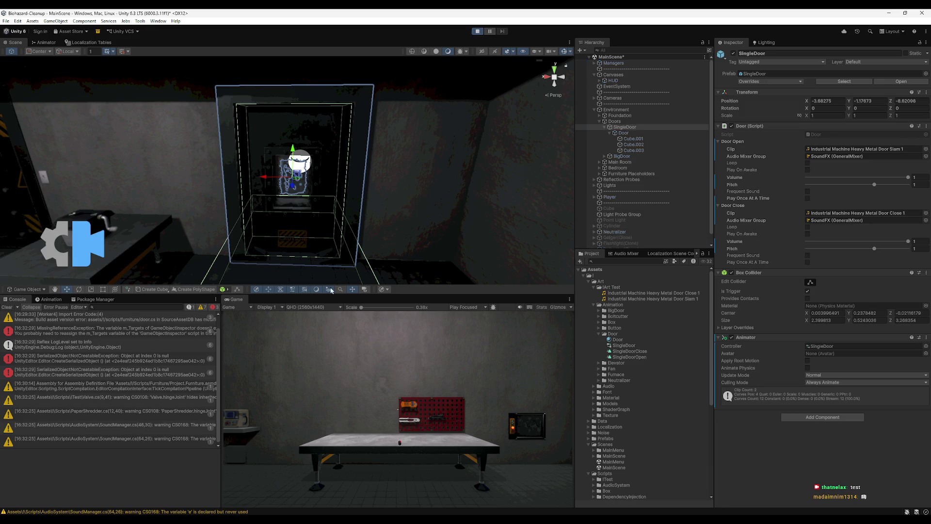
{"action": "key", "text": "w"}
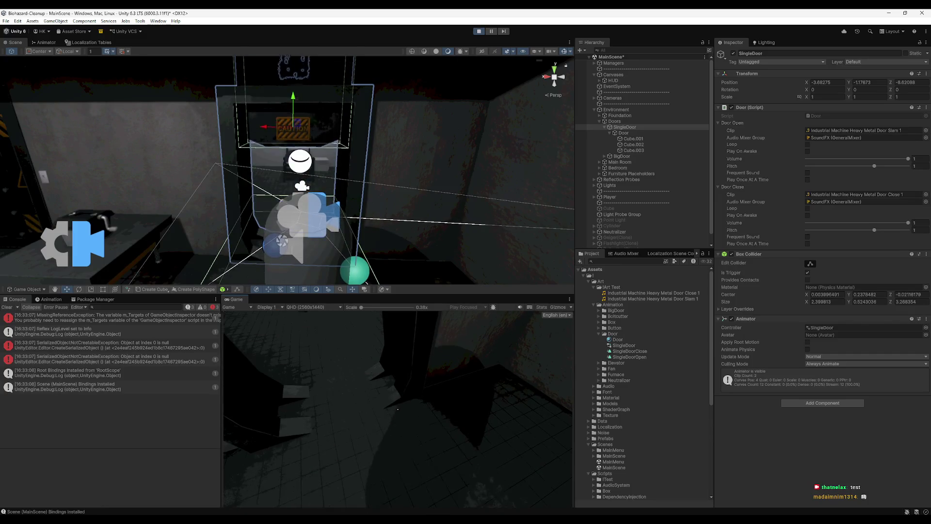
{"action": "key", "text": "s"}
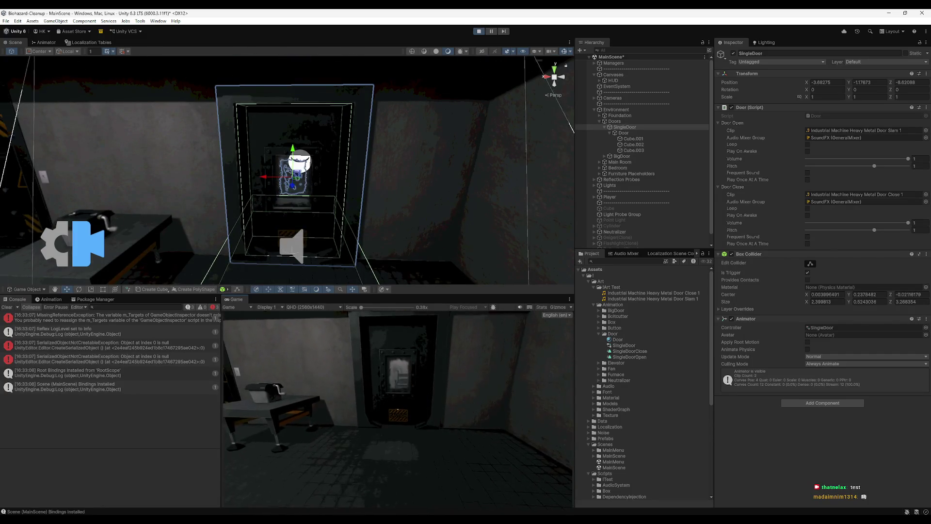
{"action": "key", "text": "w"}
{"action": "key", "text": "w"}
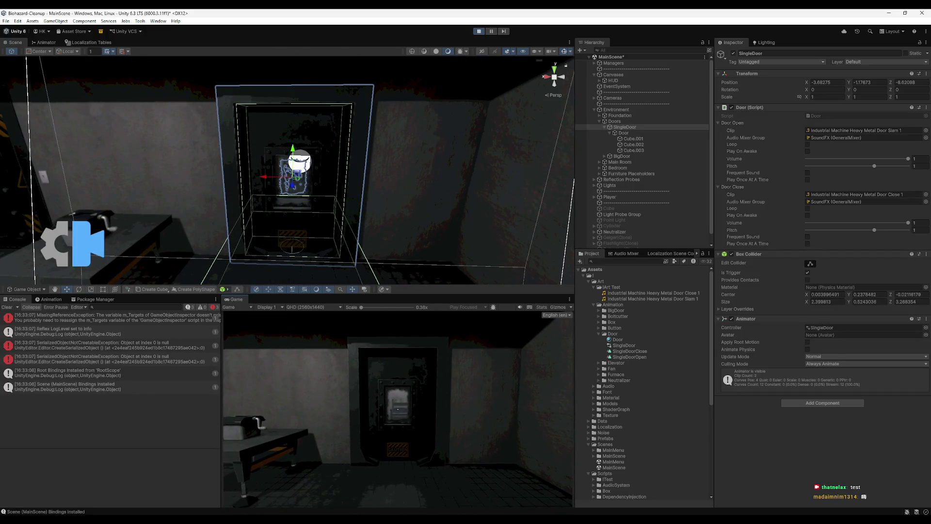
{"action": "key", "text": "w"}
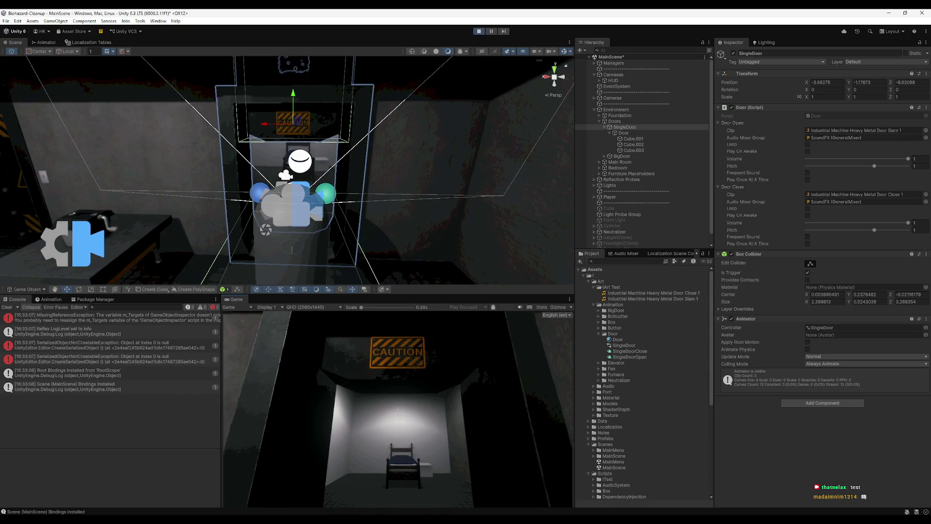
{"action": "key", "text": "s"}
{"action": "key", "text": "w"}
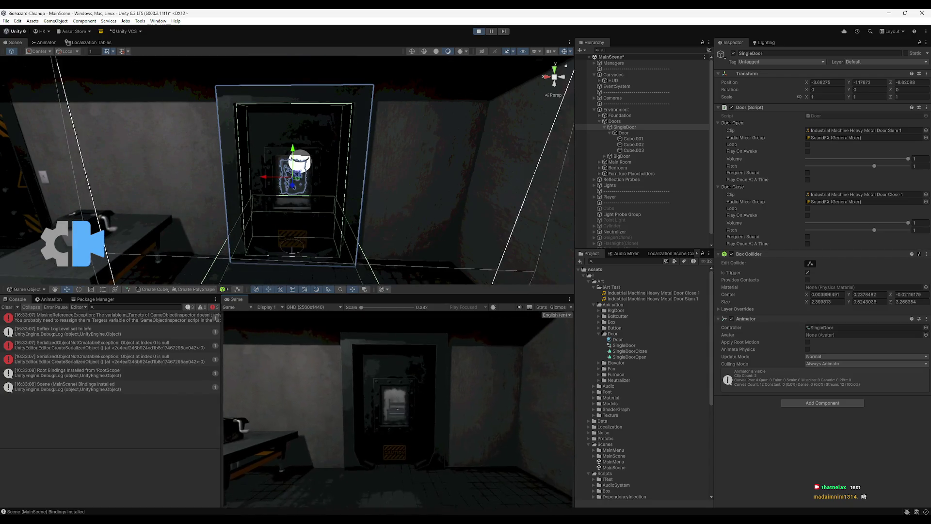
{"action": "key", "text": "s"}
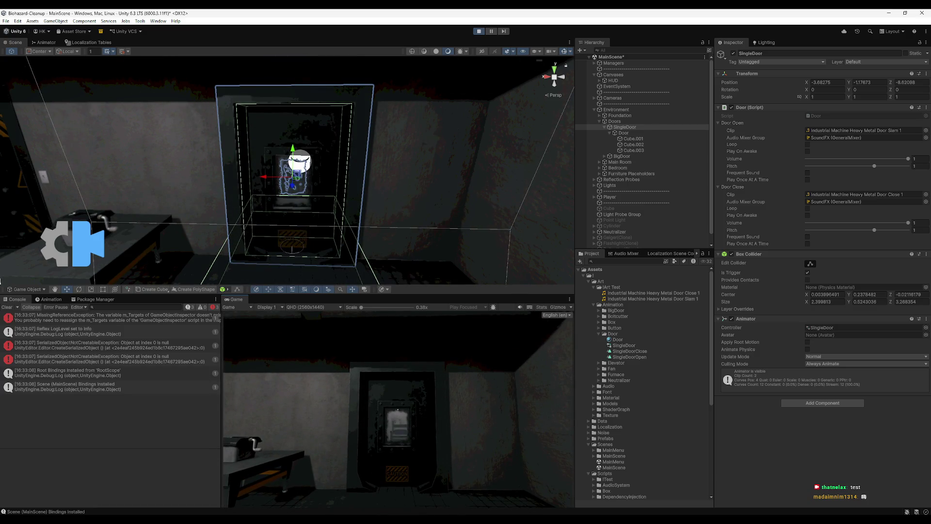
{"action": "key", "text": "w"}
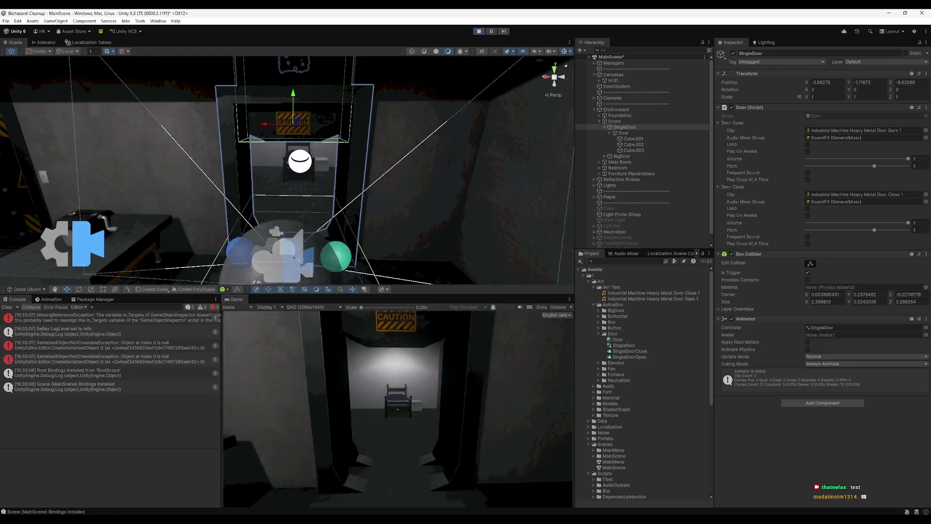
{"action": "key", "text": "s"}
{"action": "key", "text": "super"}
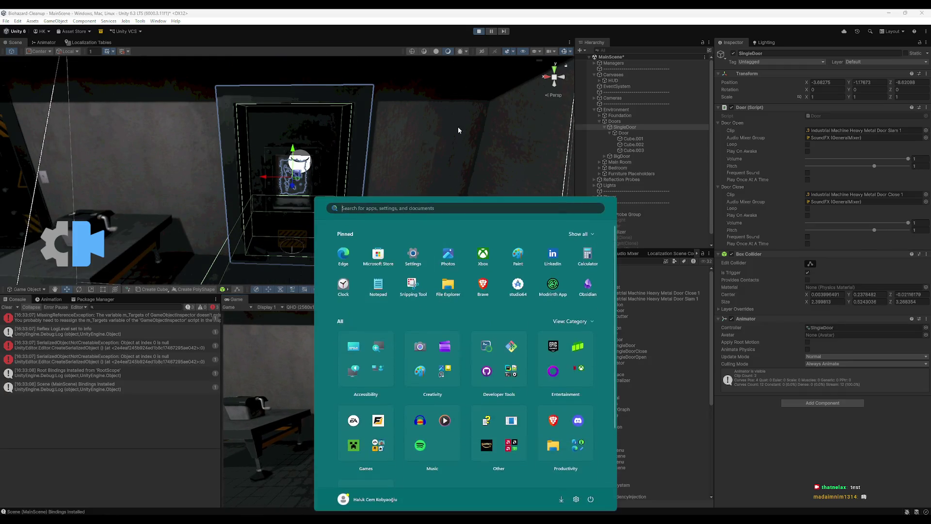
{"action": "left_click", "coordinate": [479, 31]}
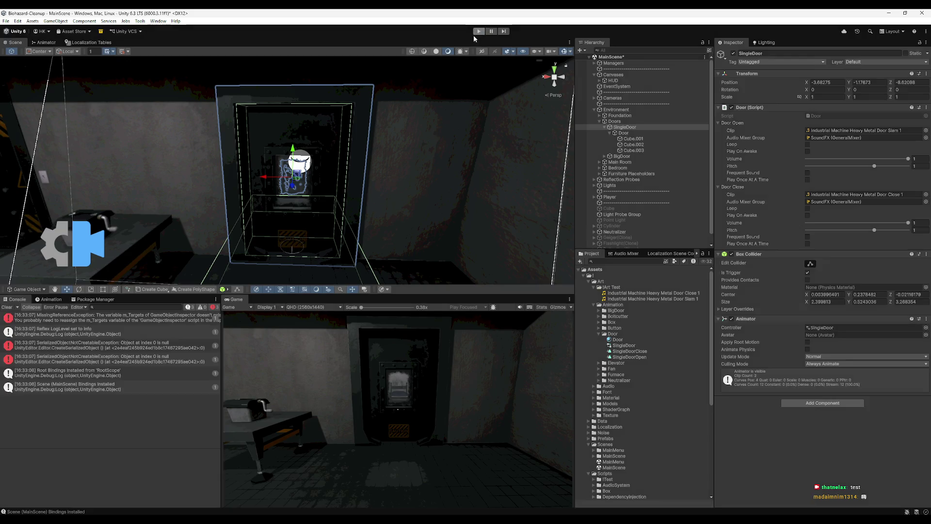
{"action": "left_click", "coordinate": [45, 42]}
- Try a 0 transition duration on the Open to Close transition, then undo it
{"action": "left_click", "coordinate": [300, 216]}
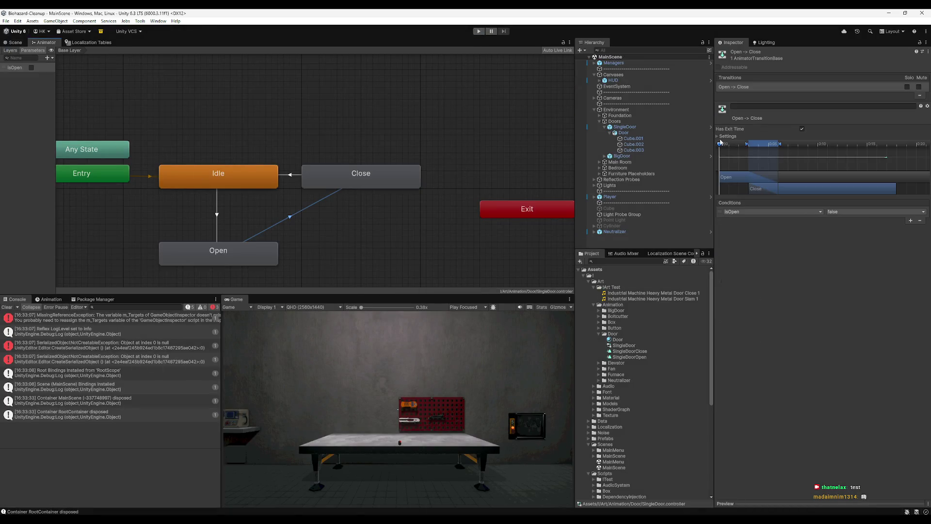
{"action": "left_click", "coordinate": [719, 137]}
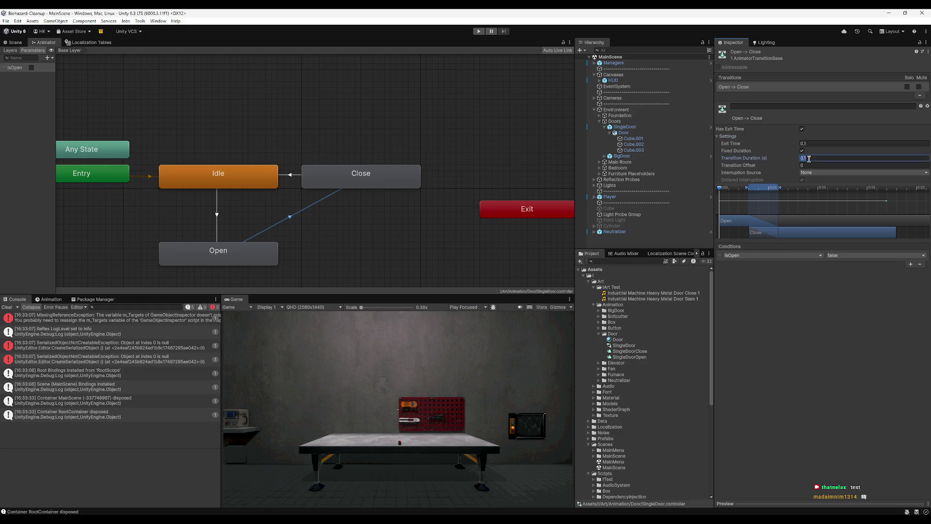
{"action": "type", "text": "0"}
{"action": "key", "text": "Return"}
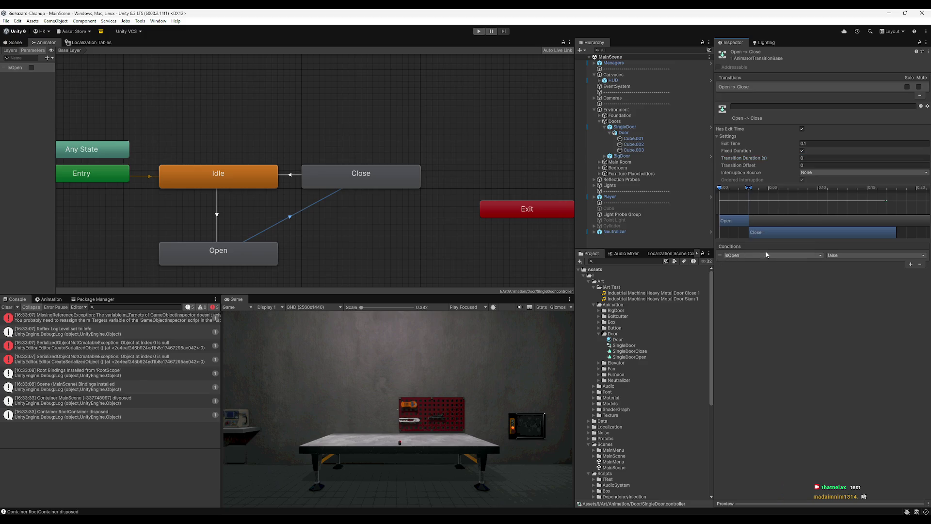
{"action": "key", "text": "ctrl+z"}
{"action": "key", "text": "ctrl+z"}
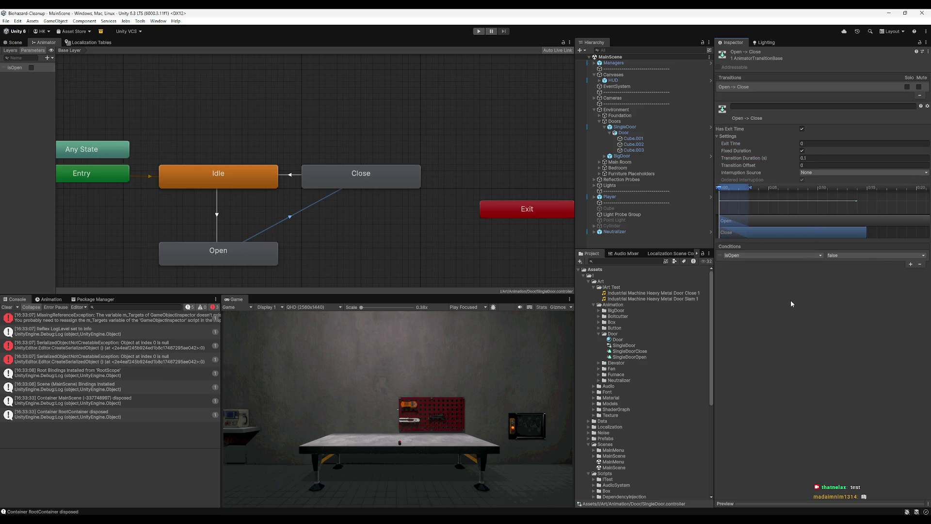
- Give the Close to Idle transition exit time 0 and duration 0.1
{"action": "left_click", "coordinate": [217, 214]}
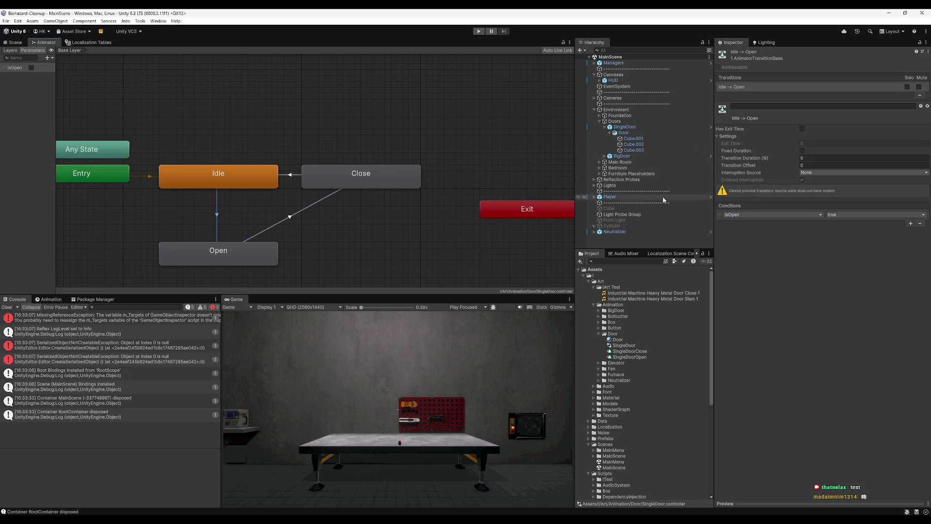
{"action": "left_click", "coordinate": [296, 175]}
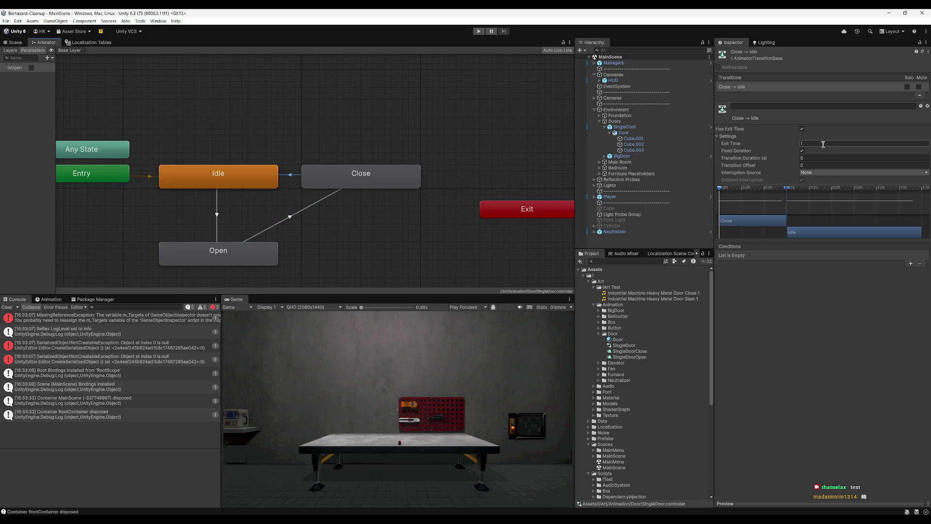
{"action": "type", "text": "0"}
{"action": "left_click", "coordinate": [825, 159]}
{"action": "type", "text": "0.1"}
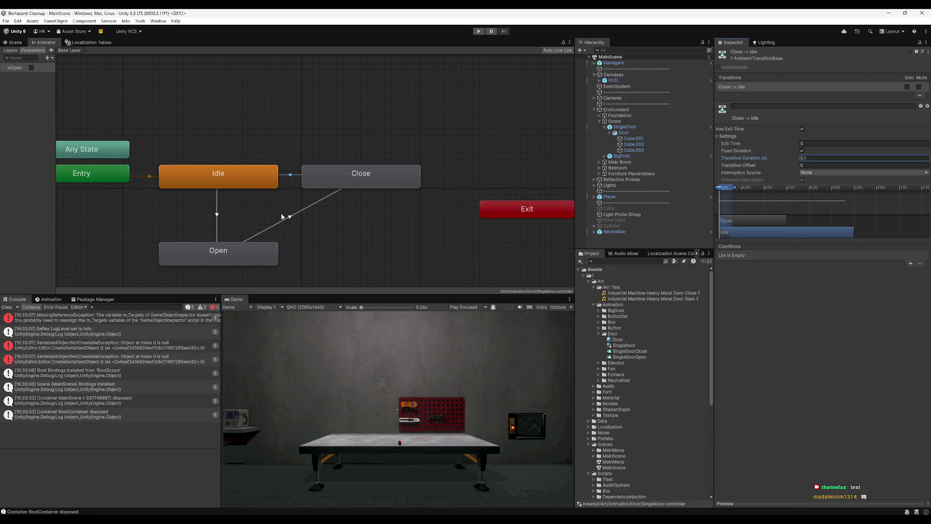
- Recheck Open to Close, select SingleDoor and enter play mode to test
{"action": "left_click", "coordinate": [289, 218]}
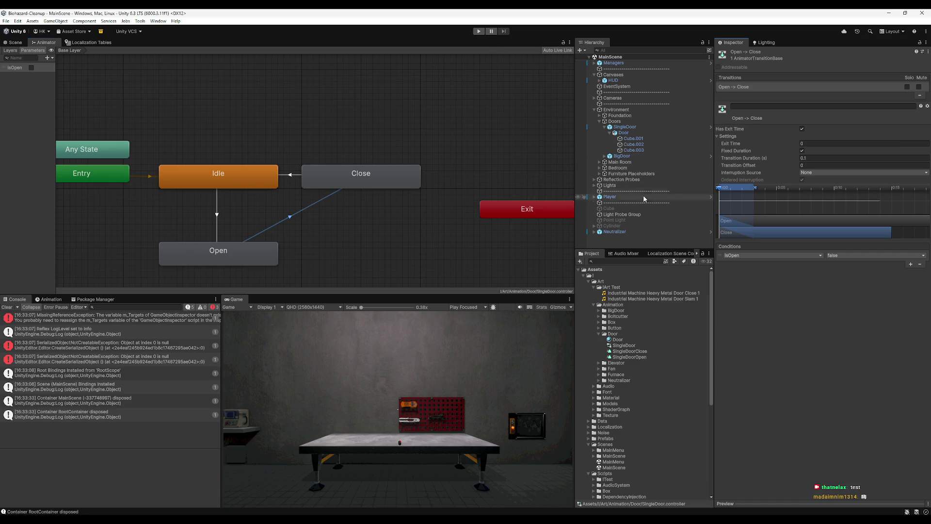
{"action": "left_click", "coordinate": [642, 127]}
{"action": "left_click", "coordinate": [479, 31]}
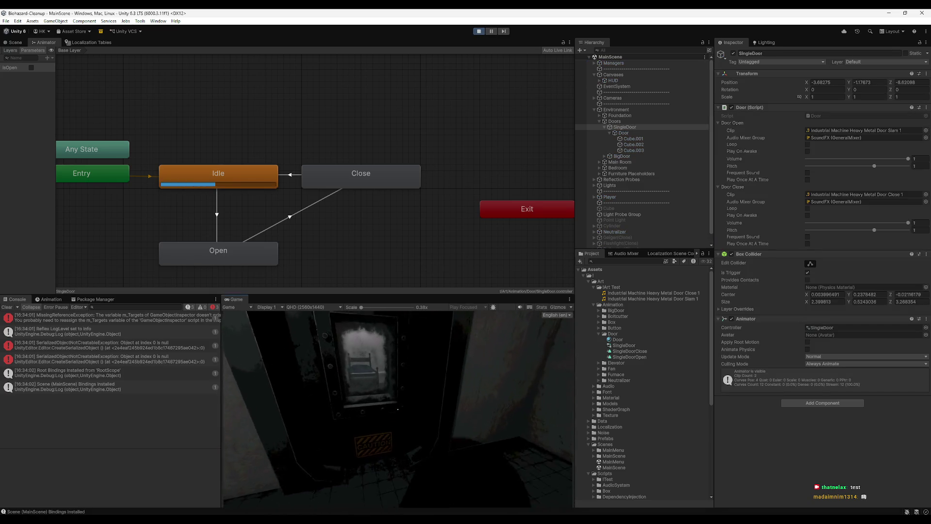
- Walk the player to the door and away again to watch it open and close
{"action": "key", "text": "e"}
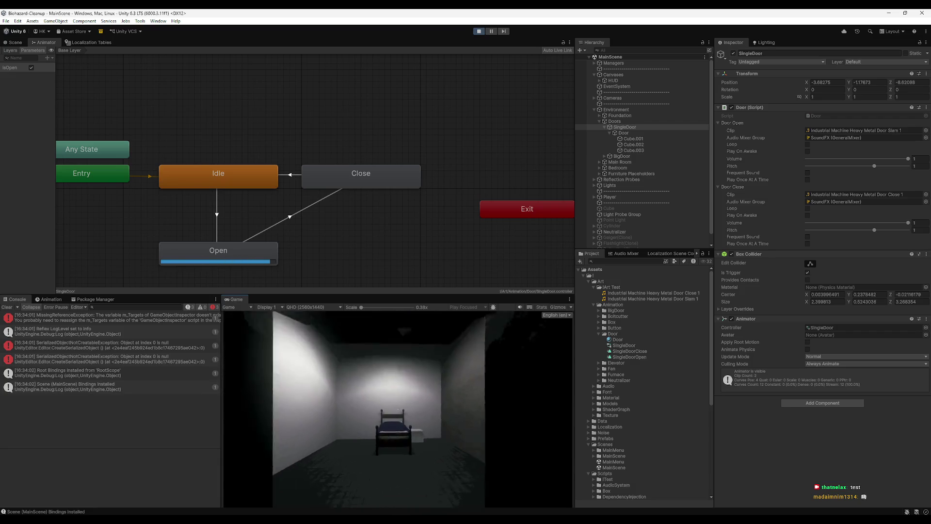
{"action": "key", "text": "e"}
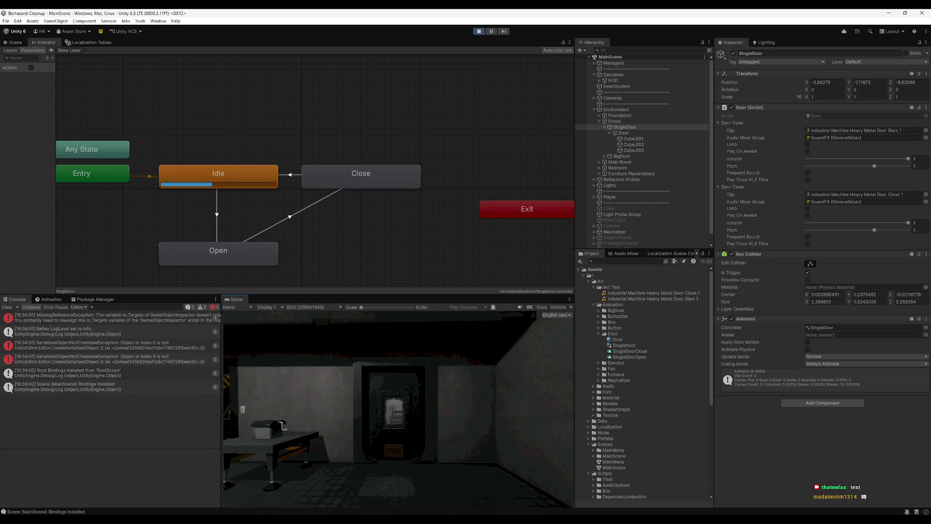
{"action": "key", "text": "w"}
{"action": "key", "text": "e"}
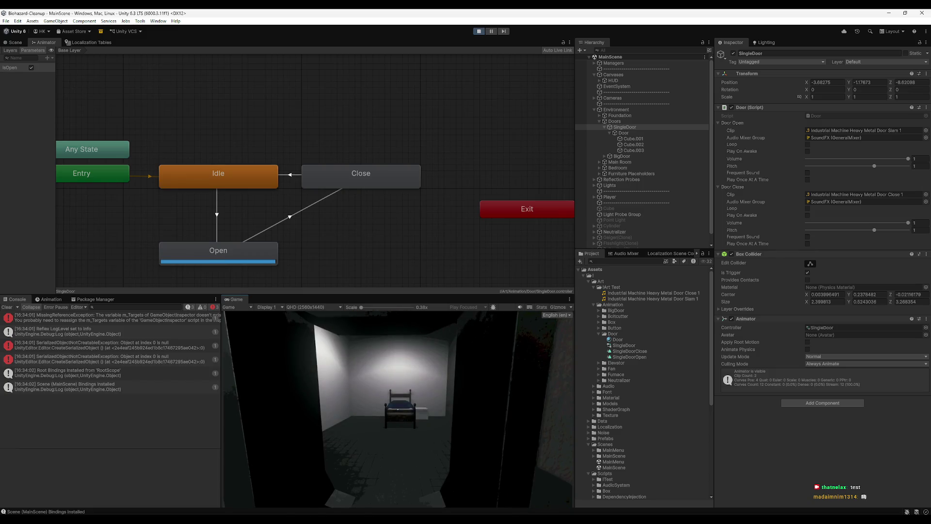
- Set the Close state's Speed to 1 in the Animator
{"action": "key", "text": "super"}
{"action": "left_click", "coordinate": [360, 180]}
{"action": "double_click", "coordinate": [819, 85]}
{"action": "type", "text": "1"}
- Retest the door in the running game by approaching it and backing away
{"action": "left_click", "coordinate": [426, 358]}
{"action": "key", "text": "s"}
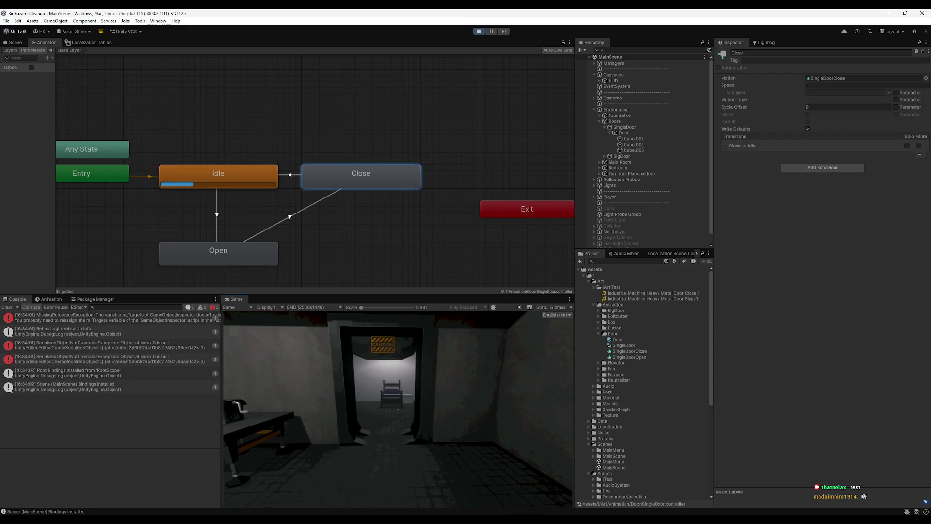
{"action": "key", "text": "w"}
{"action": "key", "text": "e"}
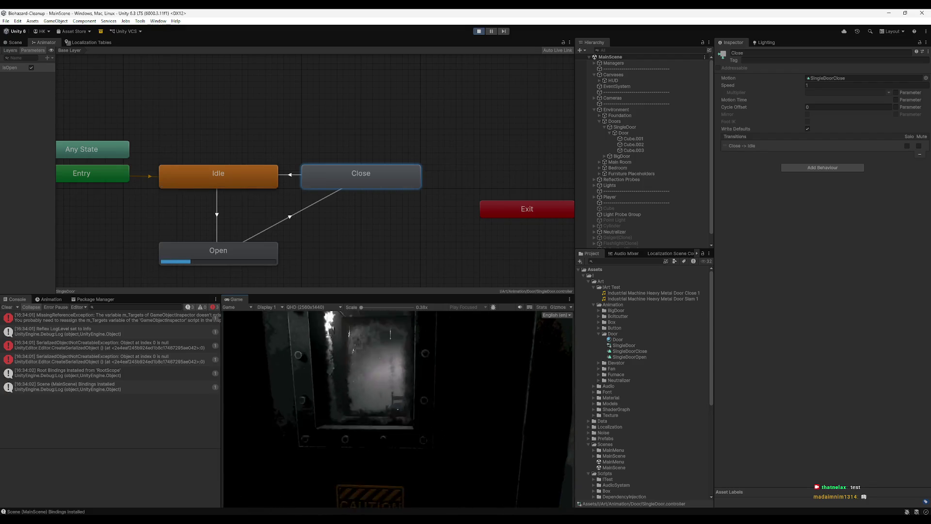
{"action": "key", "text": "s"}
{"action": "key", "text": "e"}
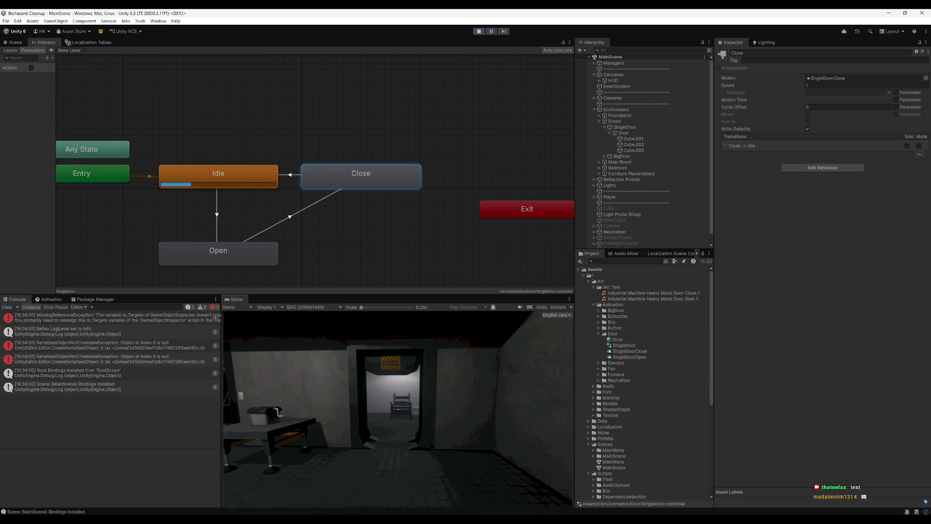
- Deselect the Close state, clear the Console, and walk to the door and back again
{"action": "left_click", "coordinate": [343, 103]}
{"action": "key", "text": "super"}
{"action": "left_click", "coordinate": [284, 369]}
{"action": "left_click", "coordinate": [7, 307]}
{"action": "key", "text": "w"}
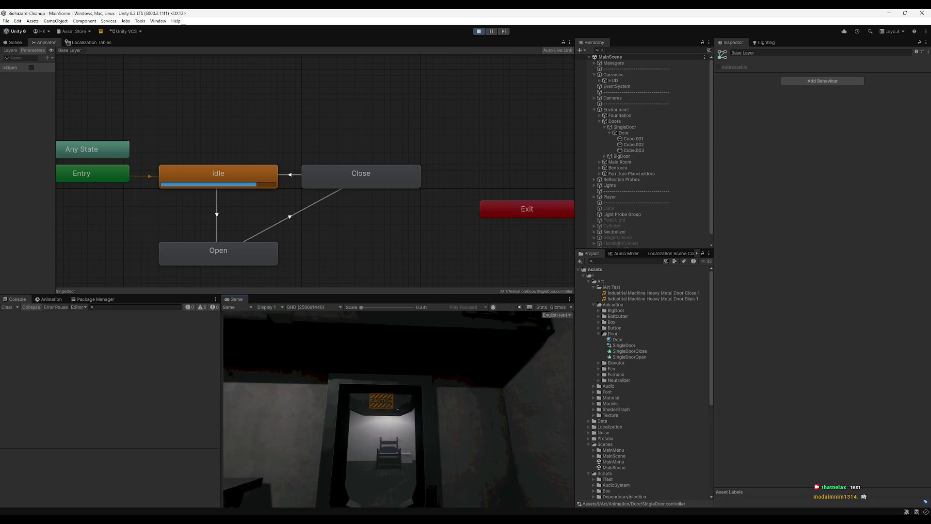
{"action": "key", "text": "e"}
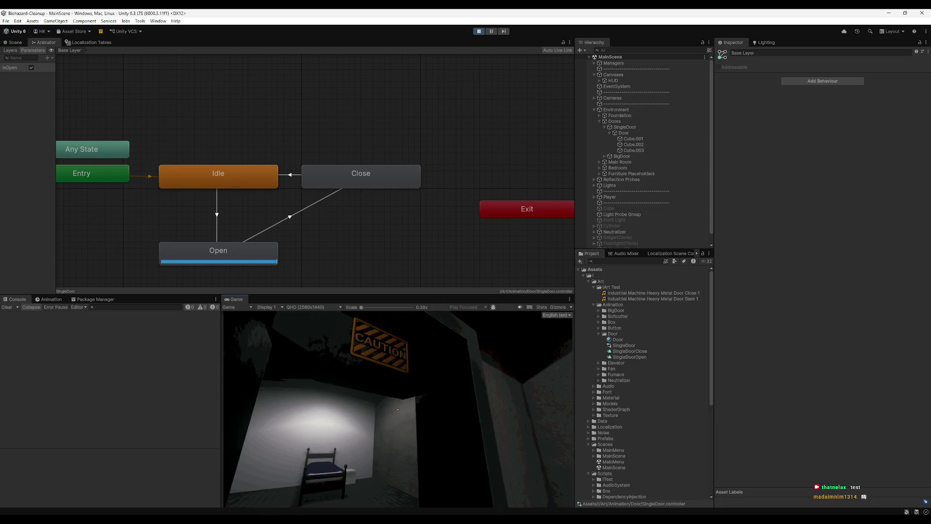
{"action": "key", "text": "s"}
{"action": "key", "text": "e"}
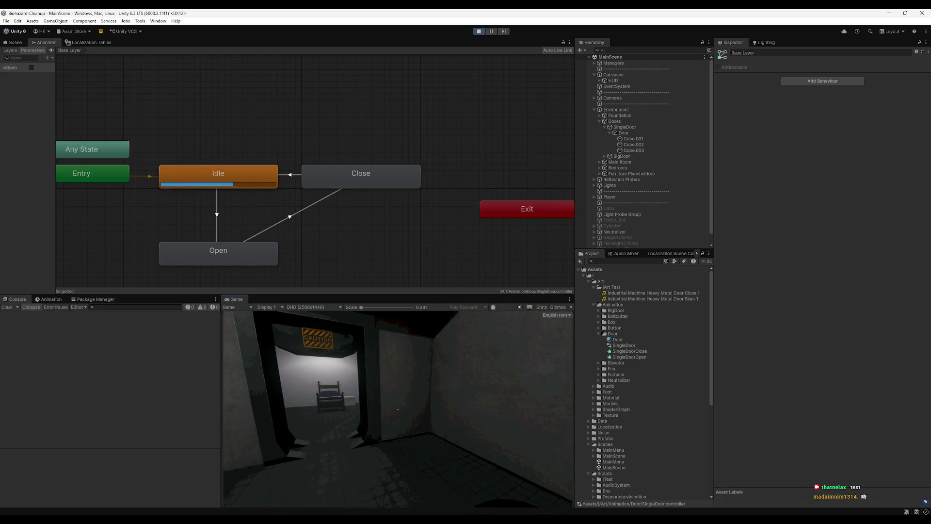
- Select the Close-to-Idle transition, expand its timing Settings, and walk through the doorway
{"action": "key", "text": "super"}
{"action": "left_click", "coordinate": [232, 179]}
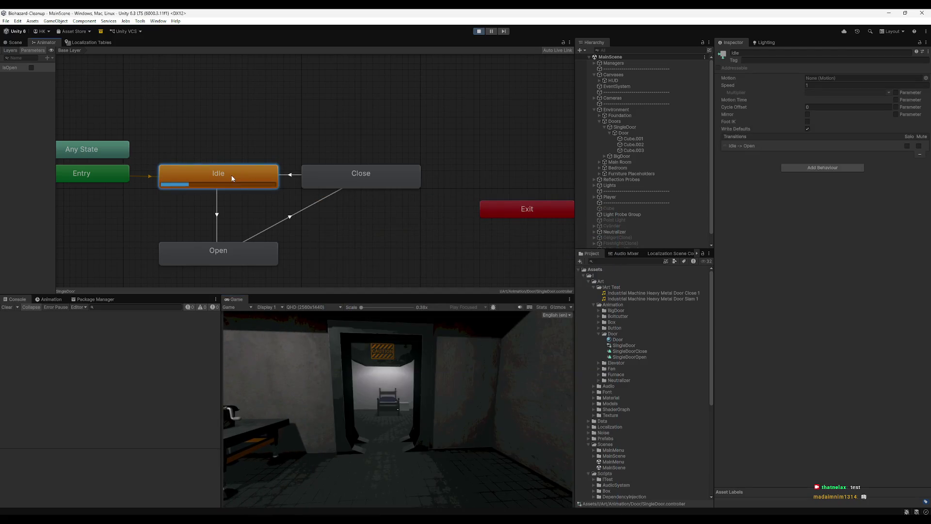
{"action": "left_click", "coordinate": [292, 175]}
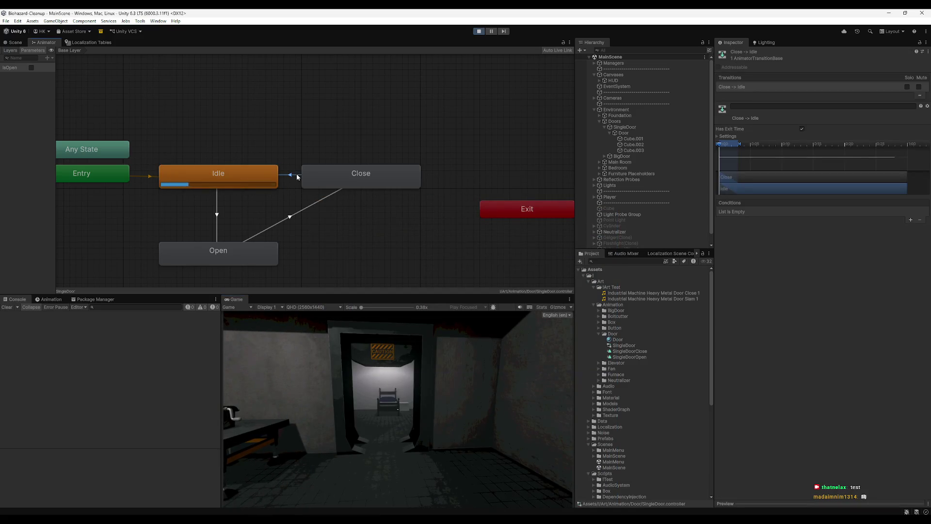
{"action": "left_click", "coordinate": [726, 136]}
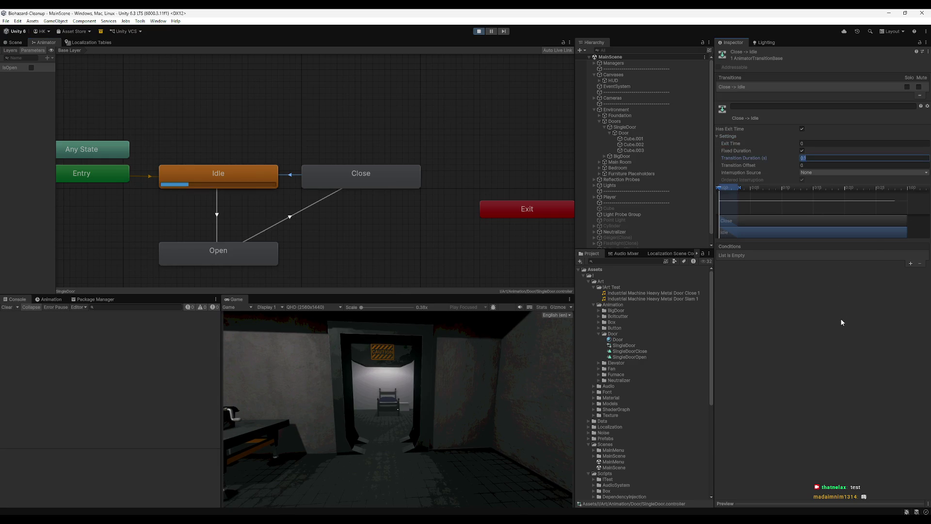
{"action": "key", "text": "w"}
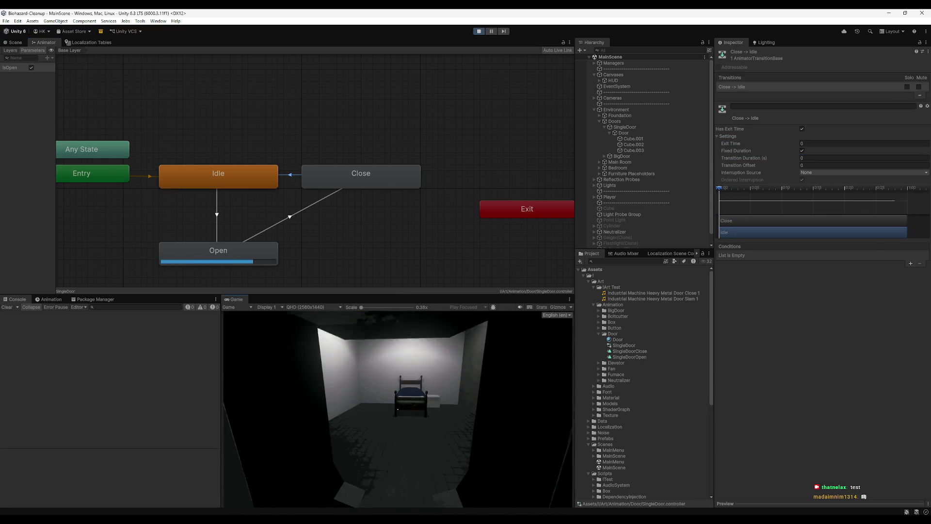
{"action": "key", "text": "s"}
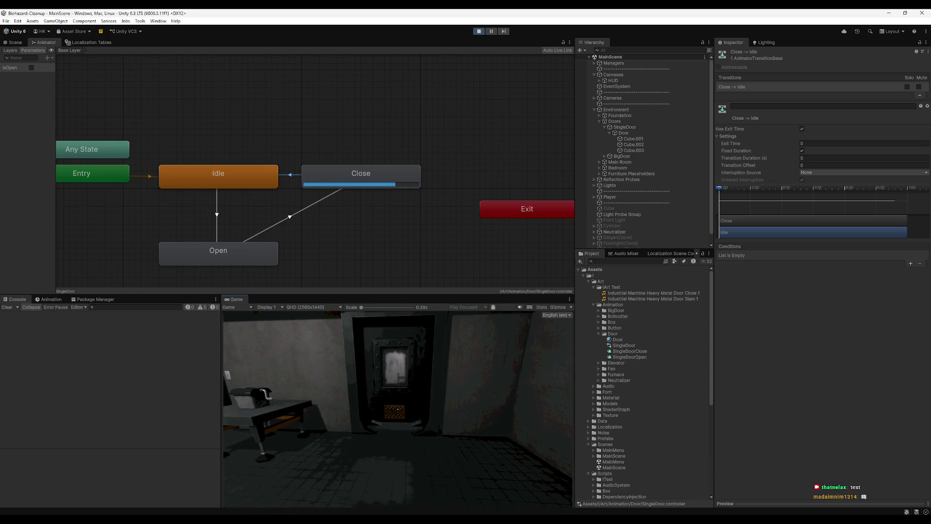
{"action": "key", "text": "super"}
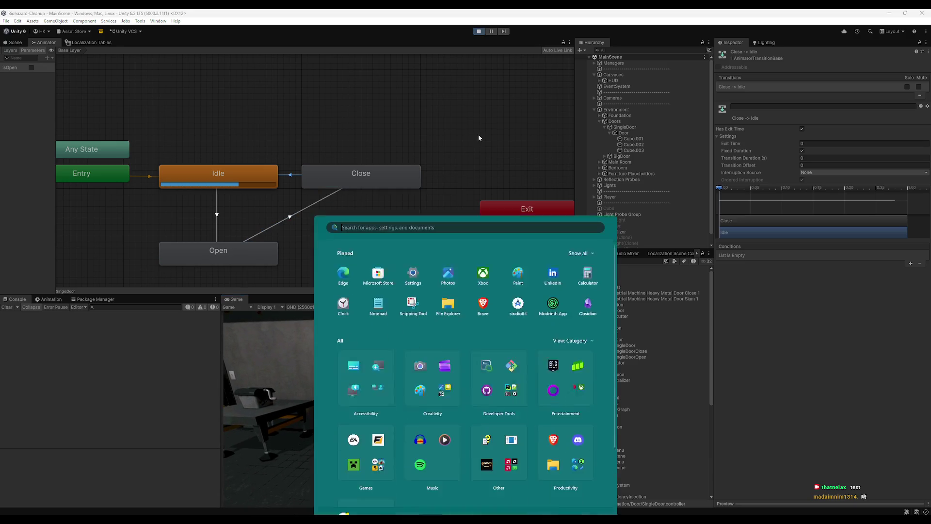
- Stop play mode and start the game again to retest the door
{"action": "key", "text": "Escape"}
{"action": "key", "text": "ctrl+p"}
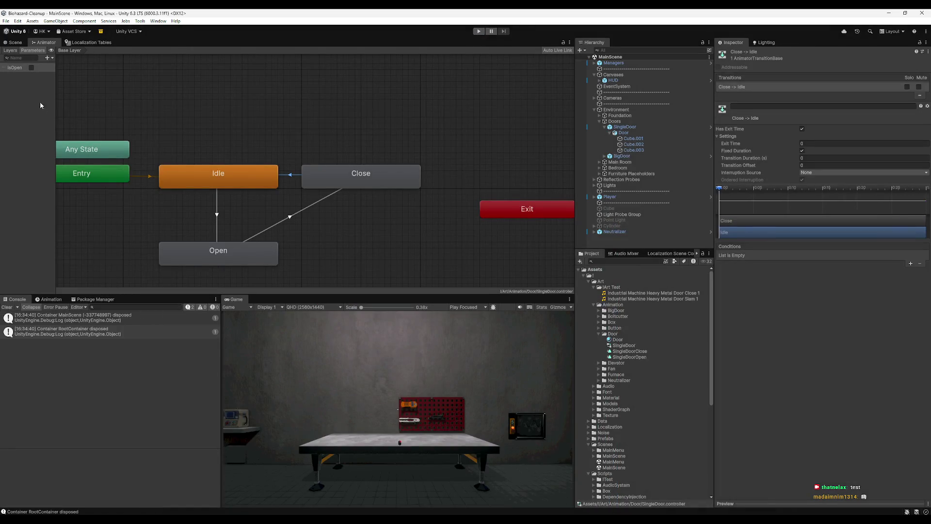
{"action": "left_click", "coordinate": [476, 32]}
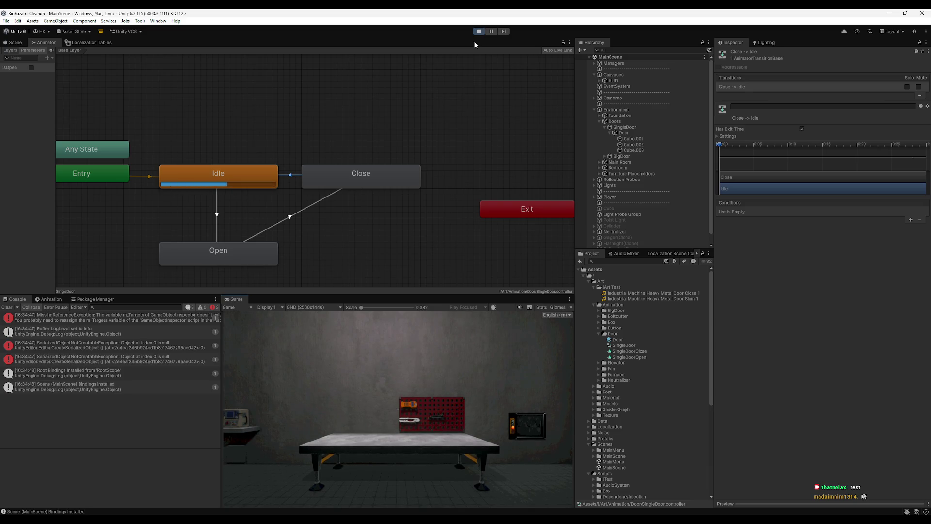
- Walk the player up to the door and away twice, checking it opens and closes
{"action": "left_click", "coordinate": [378, 340]}
{"action": "key", "text": "w"}
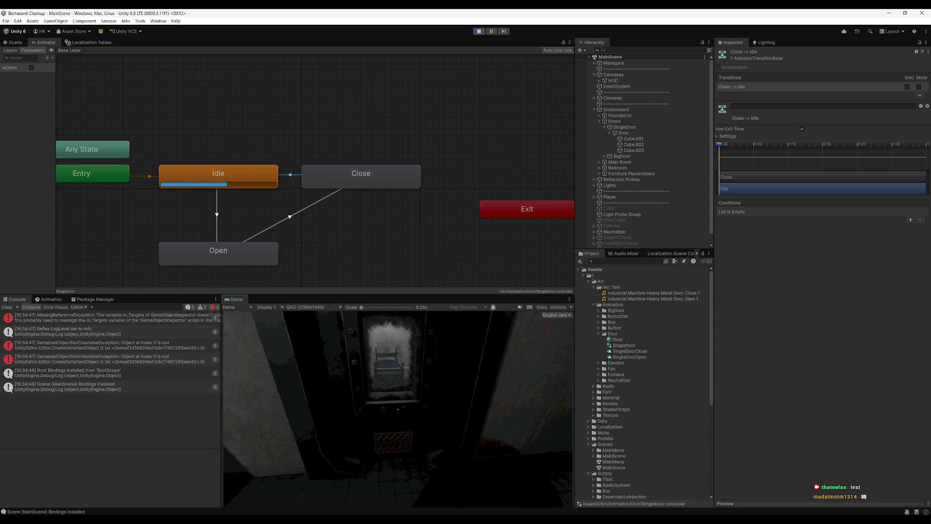
{"action": "key", "text": "e"}
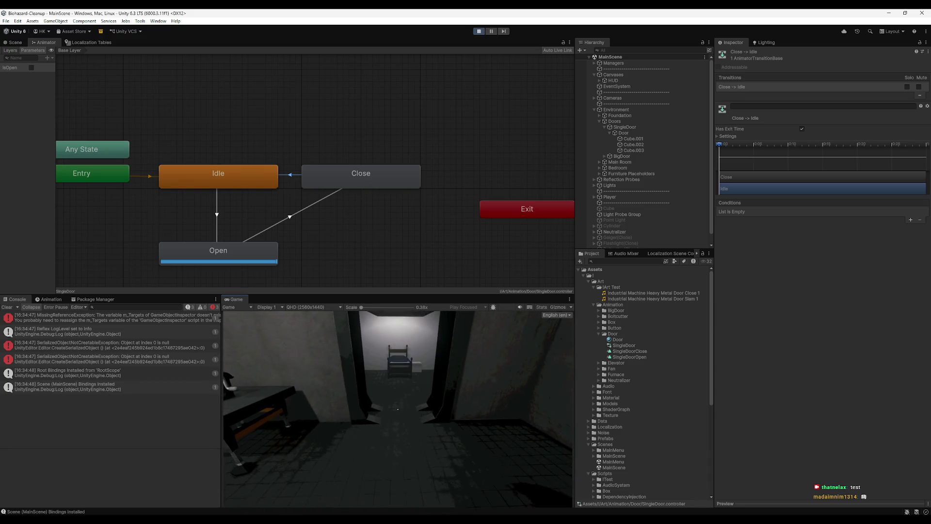
{"action": "key", "text": "e"}
{"action": "key", "text": "e"}
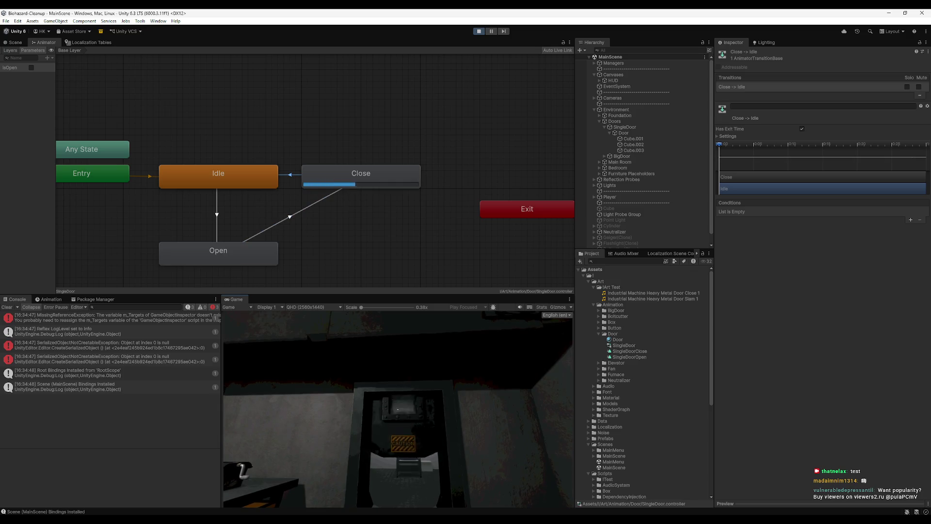
{"action": "key", "text": "e"}
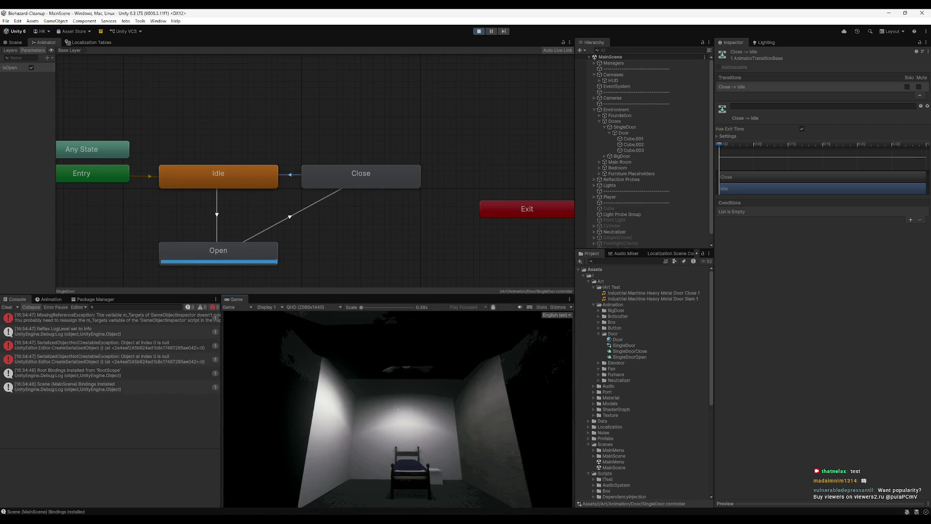
{"action": "key", "text": "e"}
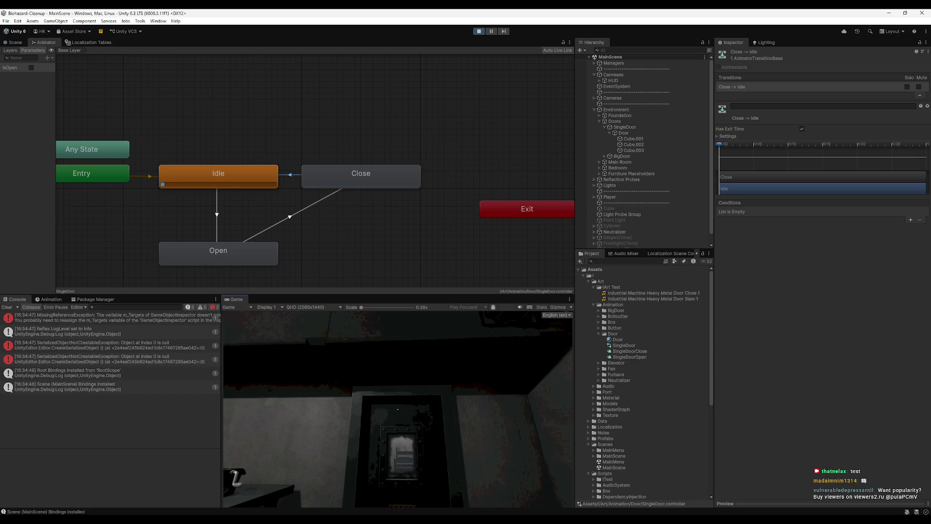
- Select the Open-to-Close transition in the Animator, then switch to the browser's search results
{"action": "key", "text": "super"}
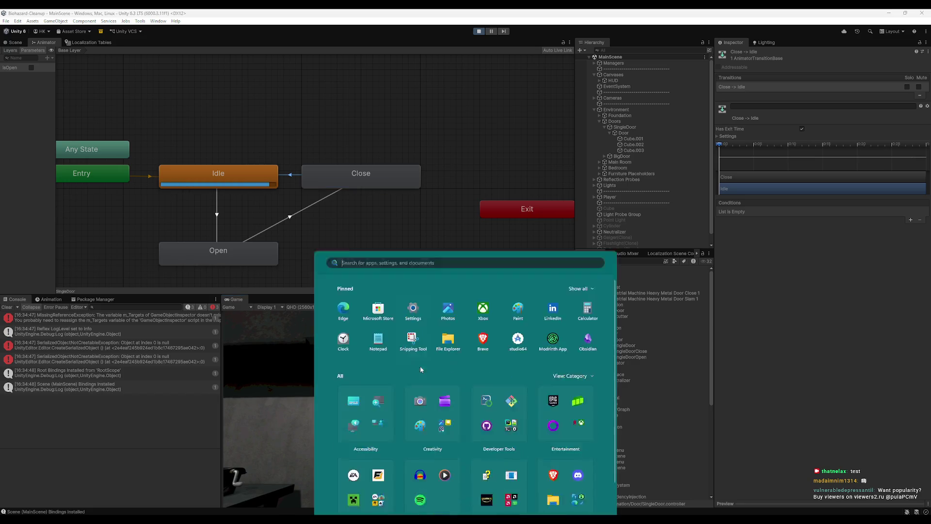
{"action": "left_click", "coordinate": [268, 223]}
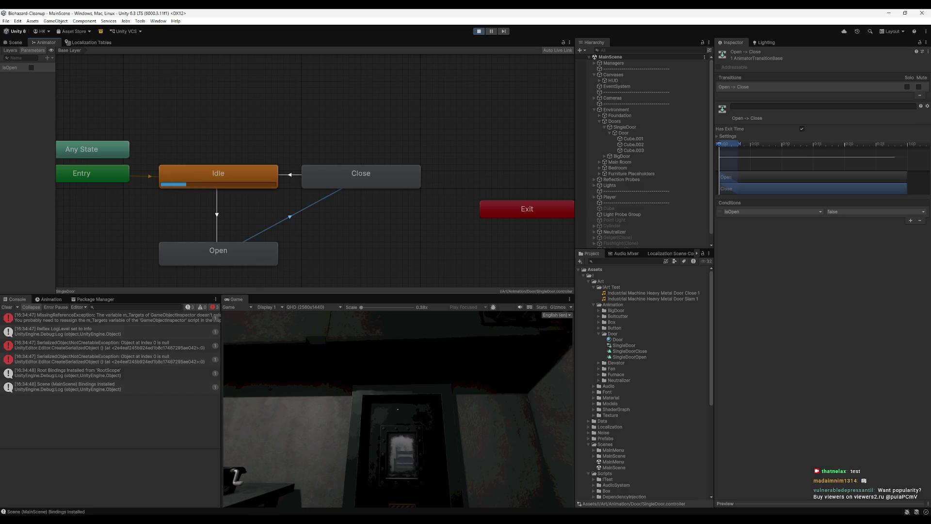
{"action": "key", "text": "alt+Tab"}
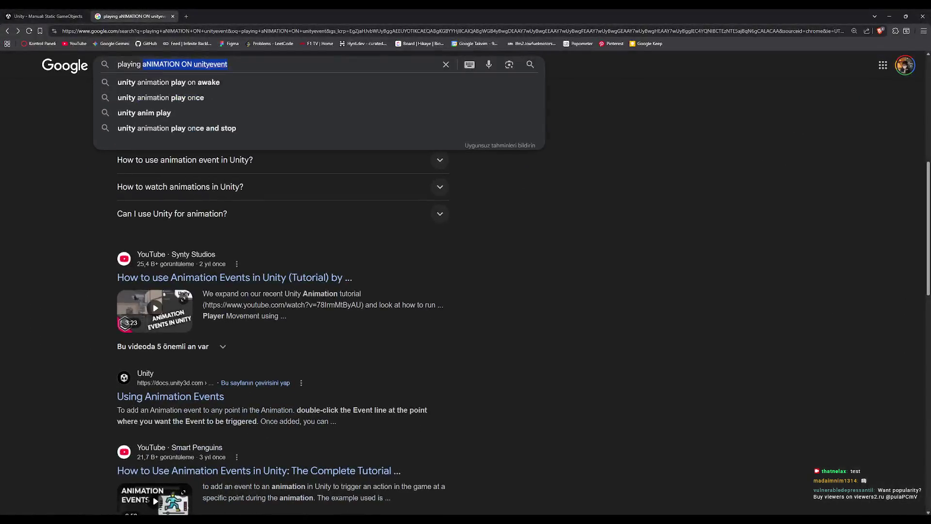
{"action": "key", "text": "alt+Tab"}
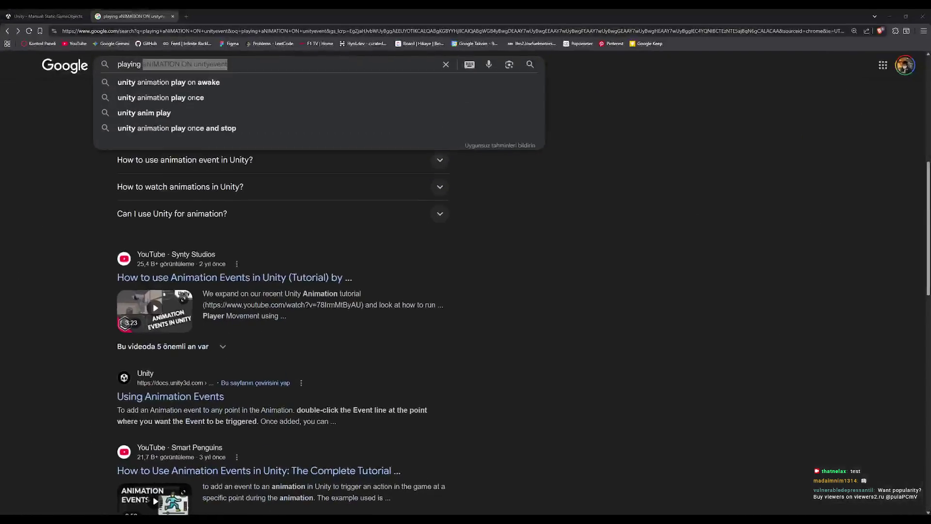
{"action": "key", "text": "ctrl+t"}
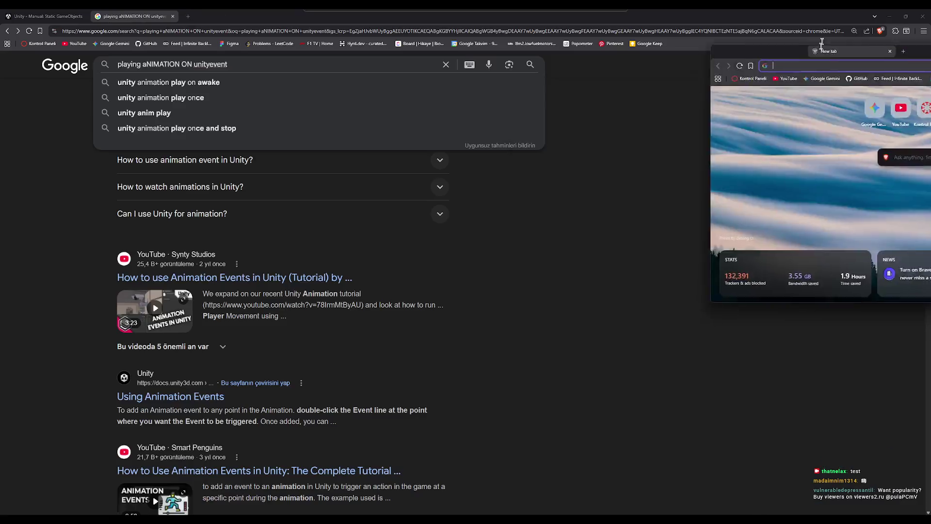
{"action": "key", "text": "ctrl+w"}
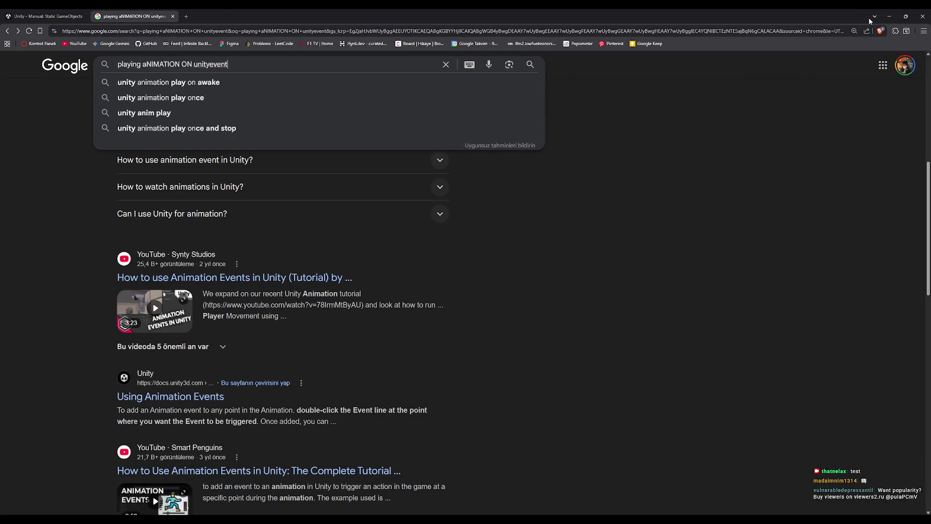
{"action": "left_click", "coordinate": [889, 16]}
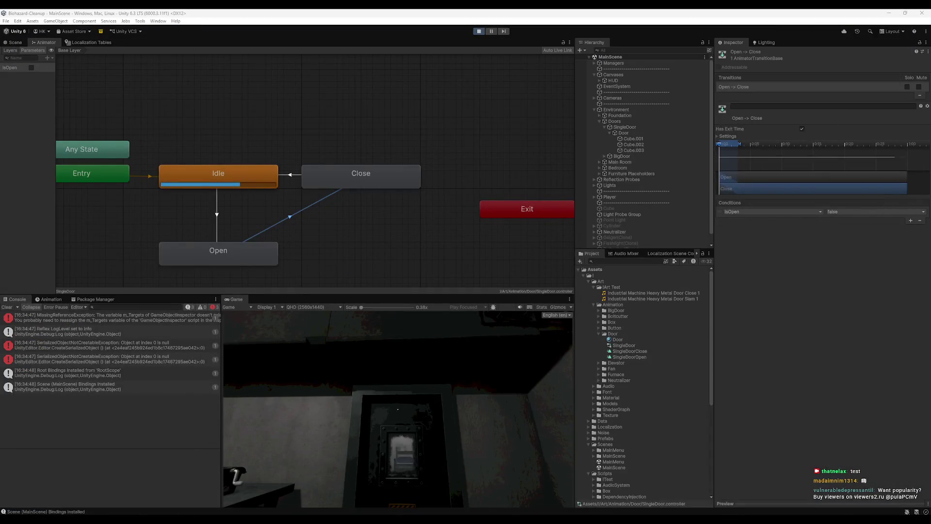
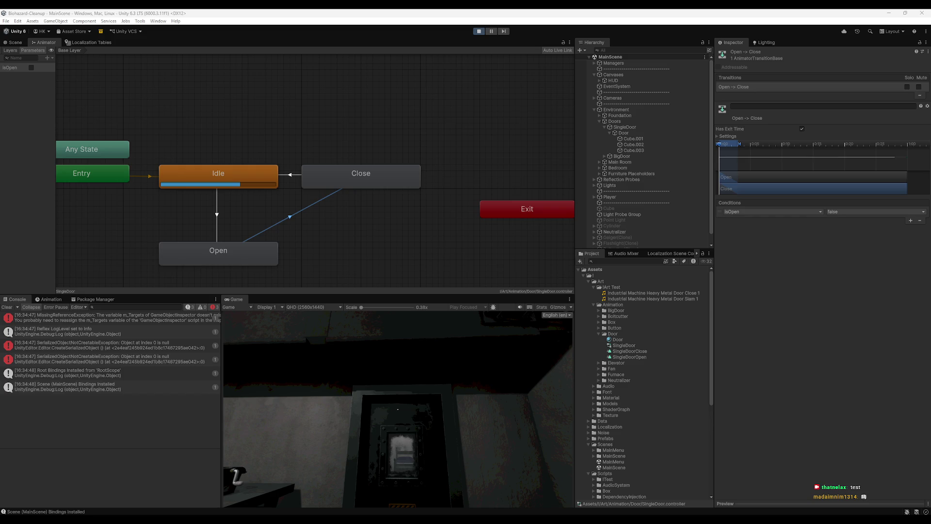
- Walk the player in and out of the doorway twice, watching the Open/Close states, then stop Play mode
{"action": "key", "text": "w"}
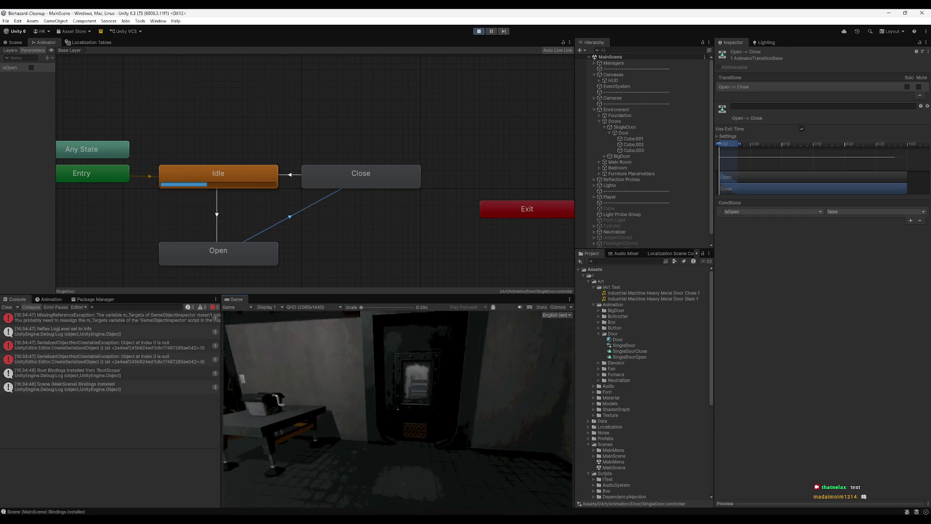
{"action": "key", "text": "e"}
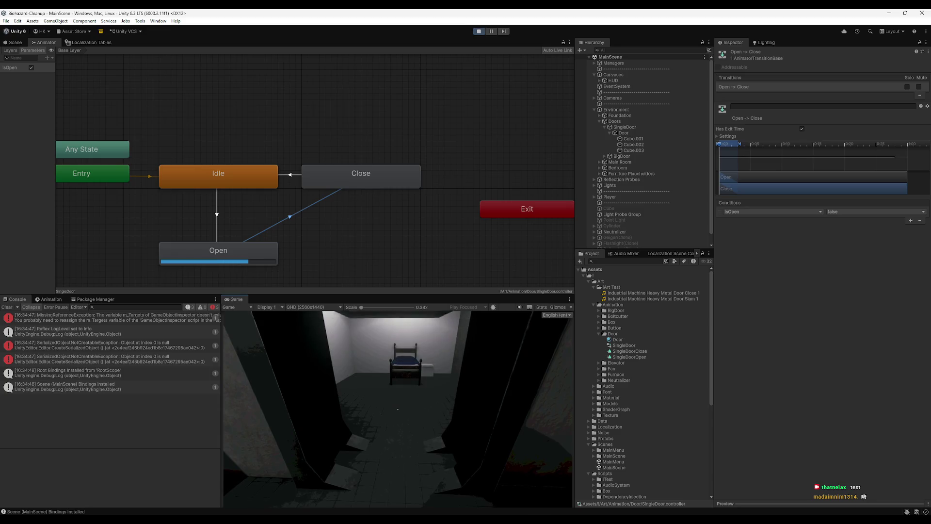
{"action": "key", "text": "e"}
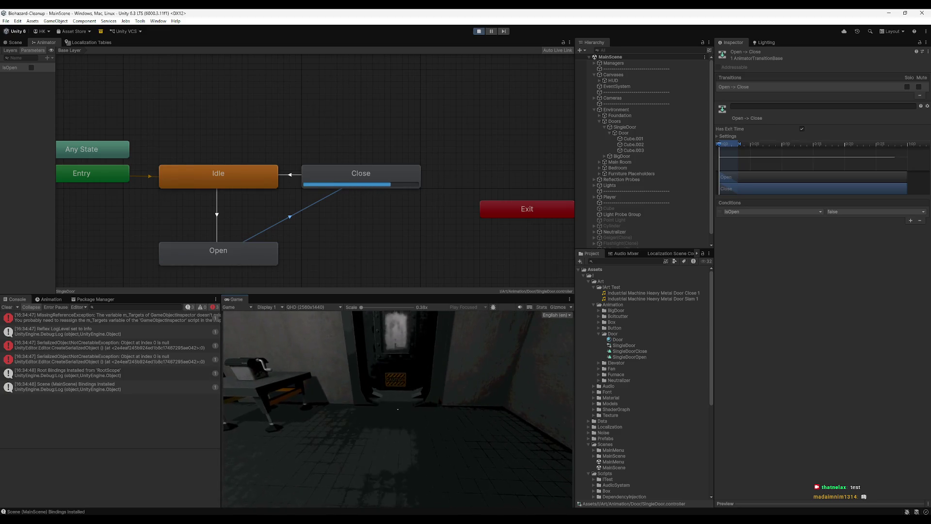
{"action": "key", "text": "e"}
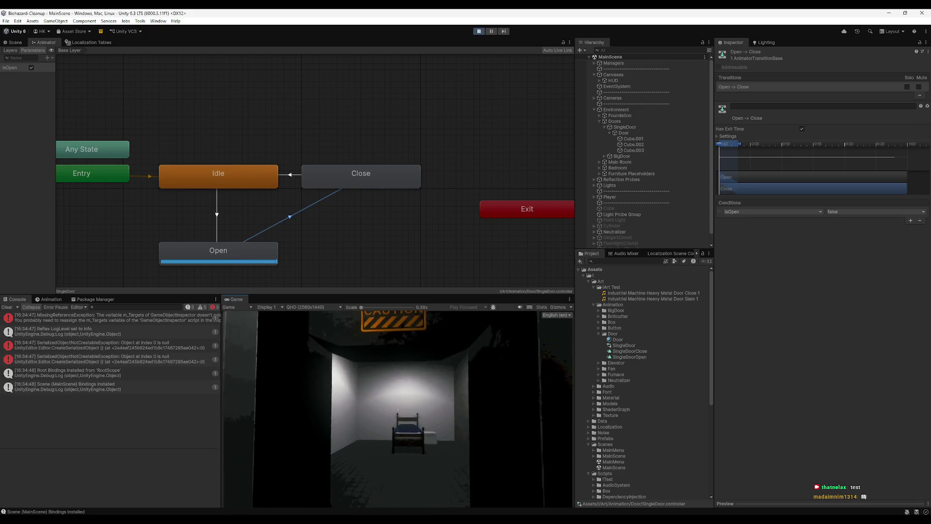
{"action": "key", "text": "e"}
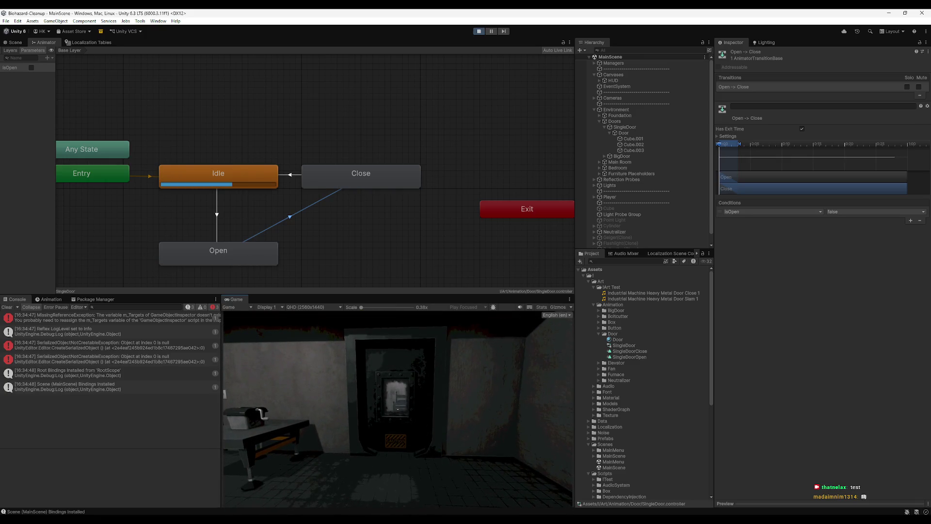
{"action": "key", "text": "super"}
{"action": "left_click", "coordinate": [478, 31]}
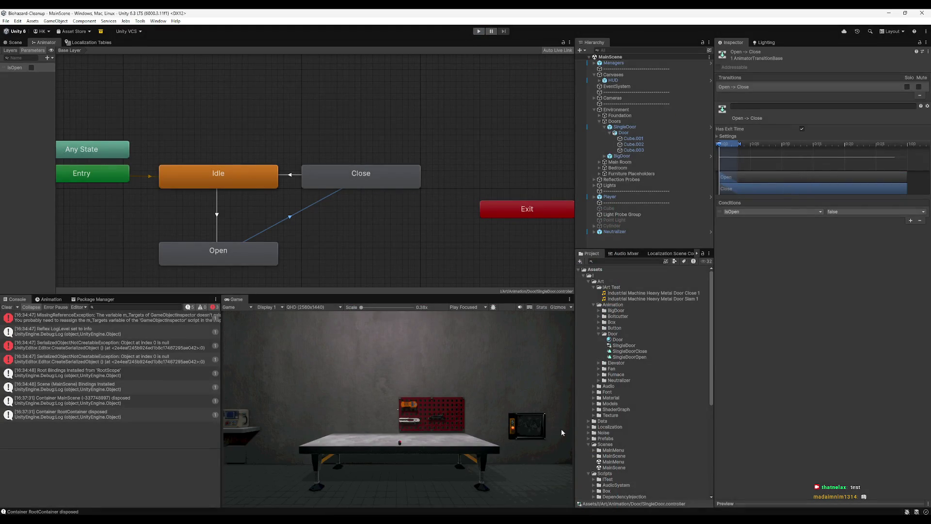
- Jump from Door.cs to the SoundBuilder class definition, after WithRandomPitch
{"action": "left_click", "coordinate": [545, 482]}
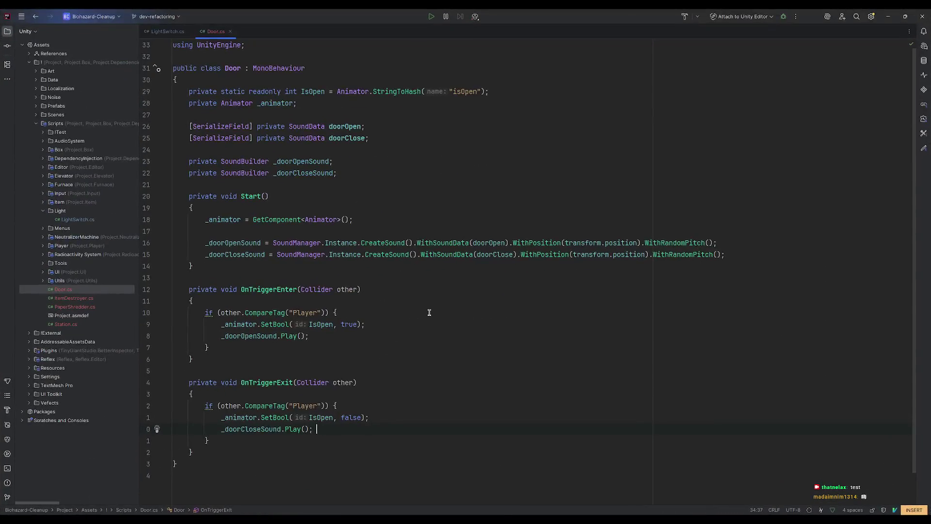
{"action": "left_click", "coordinate": [356, 404]}
{"action": "left_click", "coordinate": [432, 244], "text": "ctrl"}
{"action": "scroll", "coordinate": [435, 238], "scroll_direction": "down", "scroll_amount": 1}
{"action": "left_click", "coordinate": [343, 300]}
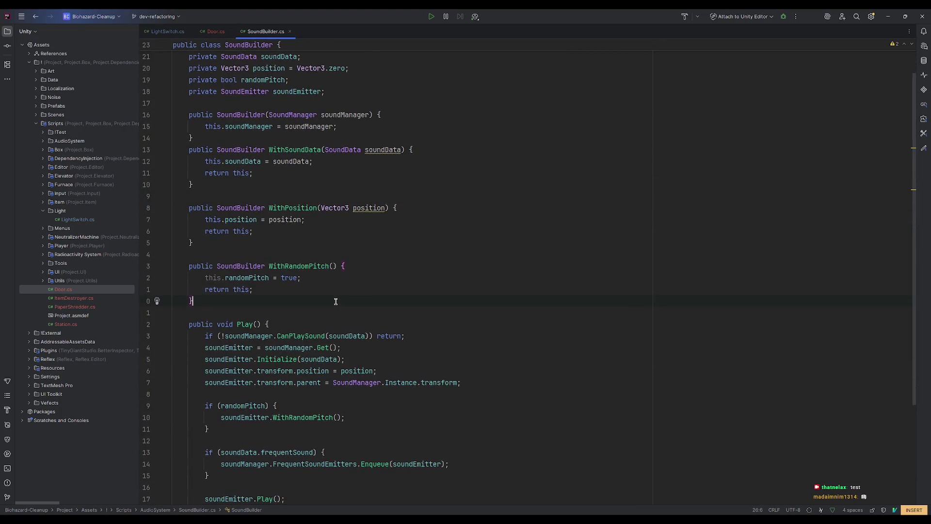
- Add a public SoundBuilder WithDelay(float delay) method stub after WithRandomPitch
{"action": "key", "text": "Return"}
{"action": "key", "text": "Return"}
{"action": "type", "text": "public "}
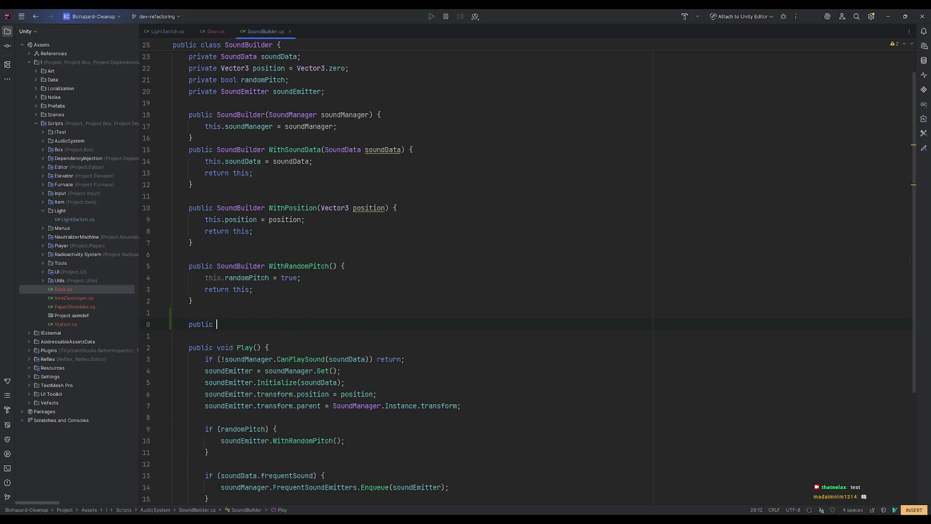
{"action": "type", "text": "Sou"}
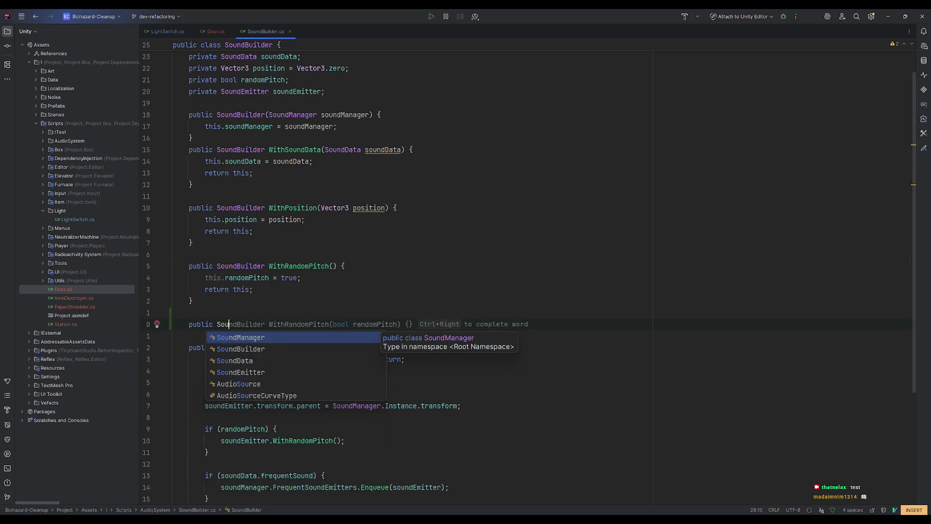
{"action": "type", "text": "ndbild"}
{"action": "key", "text": "BackSpace"}
{"action": "key", "text": "BackSpace"}
{"action": "key", "text": "BackSpace"}
{"action": "type", "text": "builder WithD"}
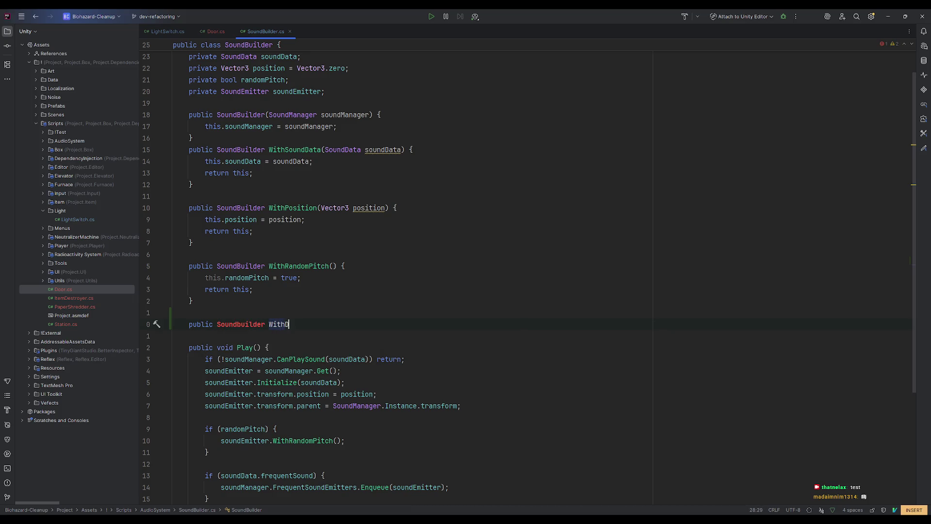
{"action": "type", "text": "elay() {"}
{"action": "key", "text": "Return"}
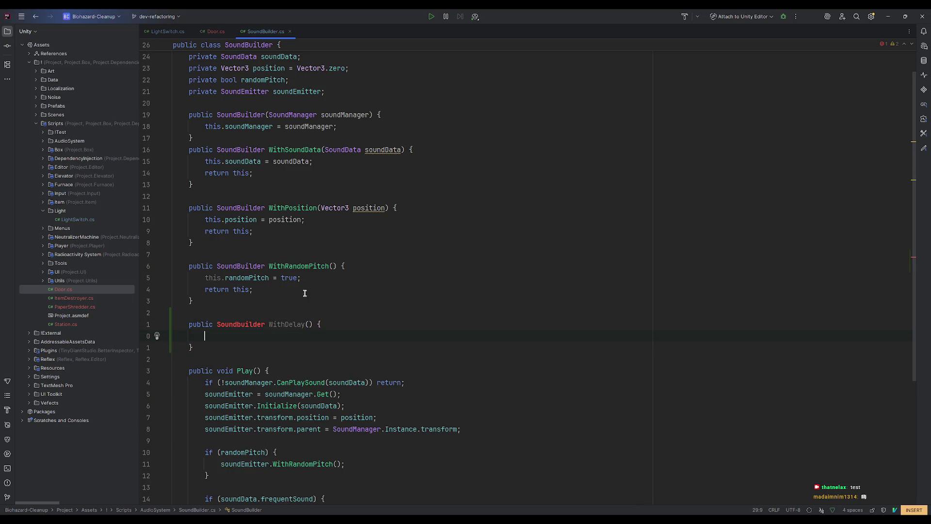
{"action": "left_click", "coordinate": [241, 324]}
{"action": "key", "text": "BackSpace"}
{"action": "type", "text": "B"}
{"action": "key", "text": "Escape"}
{"action": "left_click", "coordinate": [307, 324]}
{"action": "type", "text": "float delay"}
{"action": "key", "text": "Down"}
- Declare a private float delay field below the soundEmitter field
{"action": "scroll", "coordinate": [441, 344], "scroll_direction": "down", "scroll_amount": 3}
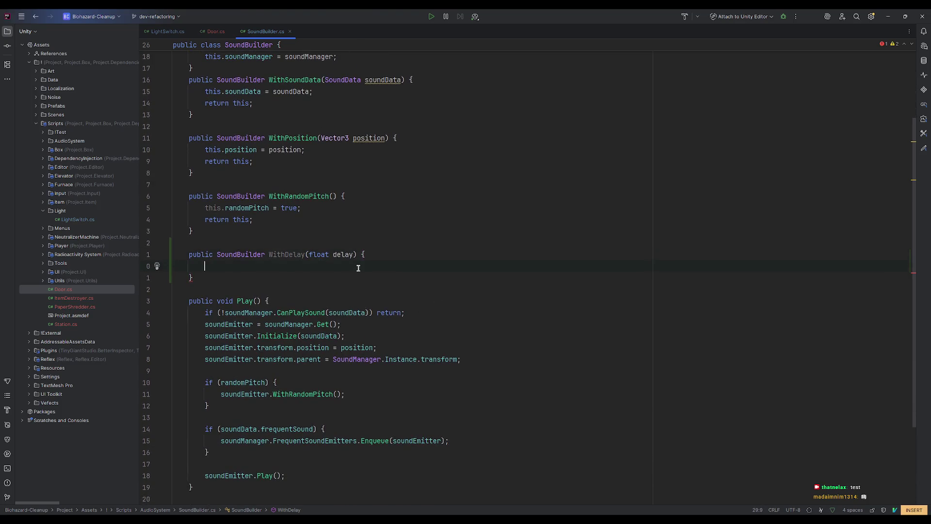
{"action": "type", "text": "this"}
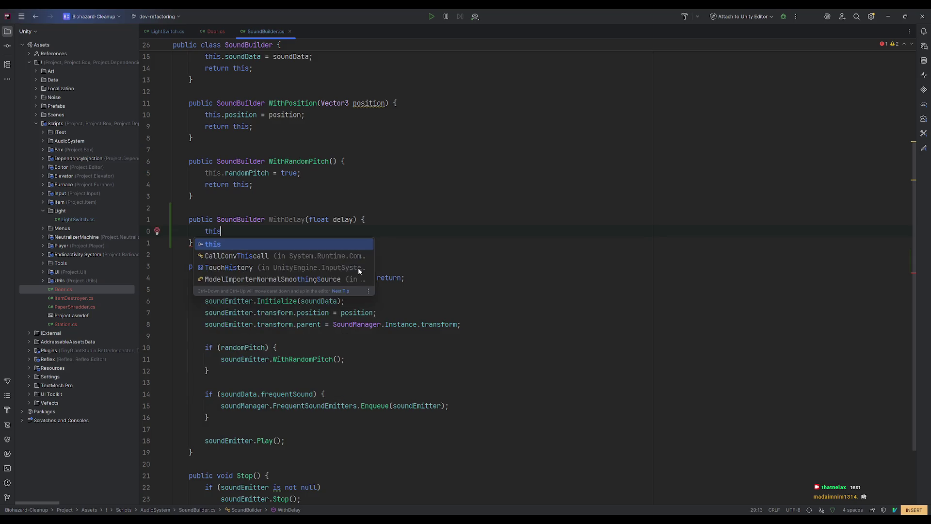
{"action": "scroll", "coordinate": [361, 268], "scroll_direction": "up", "scroll_amount": 4}
{"action": "left_click", "coordinate": [329, 127]}
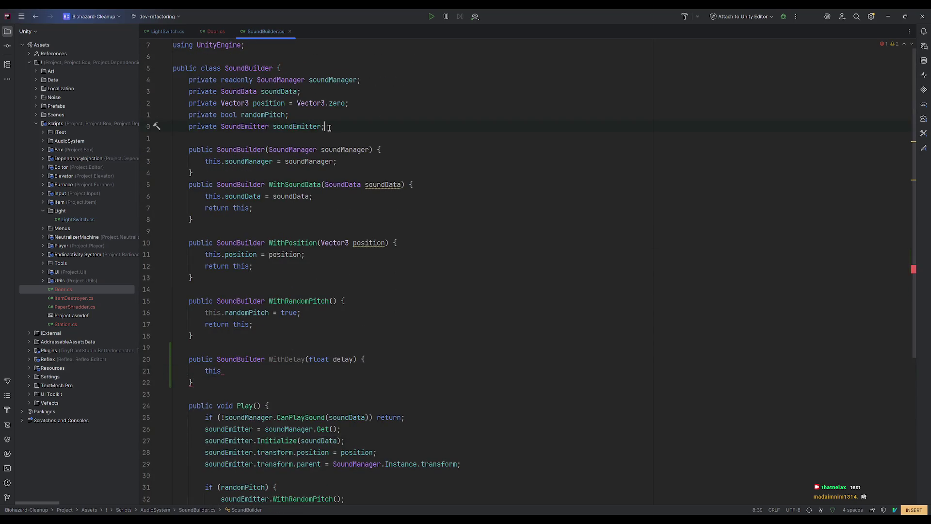
{"action": "key", "text": "Return"}
{"action": "type", "text": "priva"}
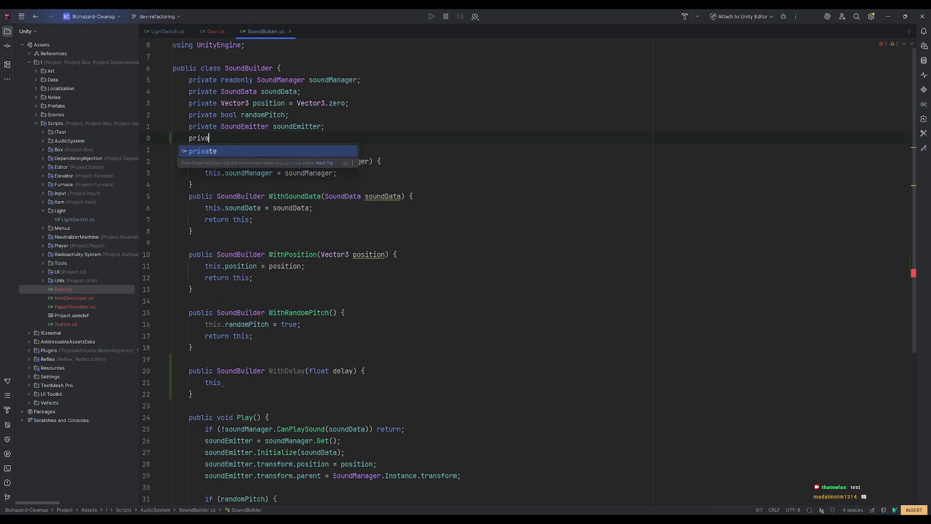
{"action": "type", "text": "te float del"}
{"action": "type", "text": "ay;"}
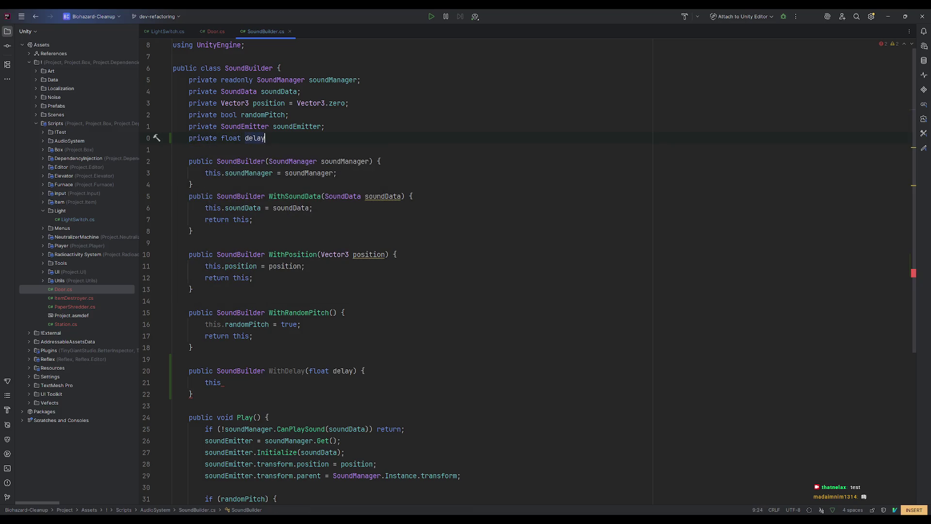
- Make WithDelay assign this.delay = delay and return this
{"action": "left_click", "coordinate": [262, 381]}
{"action": "type", "text": "d"}
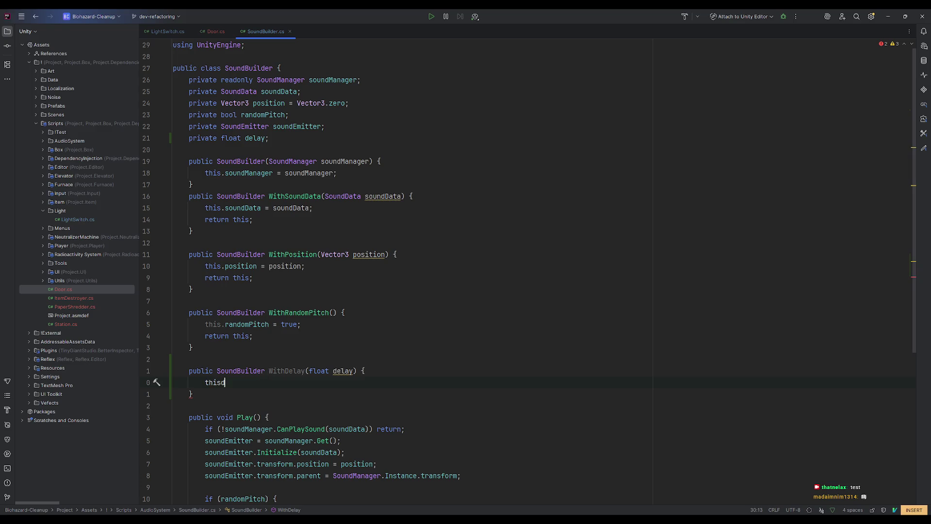
{"action": "key", "text": "BackSpace"}
{"action": "key", "text": "BackSpace"}
{"action": "type", "text": ".de"}
{"action": "key", "text": "Return"}
{"action": "type", "text": "= del"}
{"action": "key", "text": "Return"}
{"action": "type", "text": ";"}
{"action": "key", "text": "Return"}
{"action": "key", "text": "Tab"}
{"action": "scroll", "coordinate": [305, 380], "scroll_direction": "down", "scroll_amount": 1}
{"action": "left_click", "coordinate": [267, 347]}
{"action": "scroll", "coordinate": [296, 371], "scroll_direction": "down", "scroll_amount": 4}
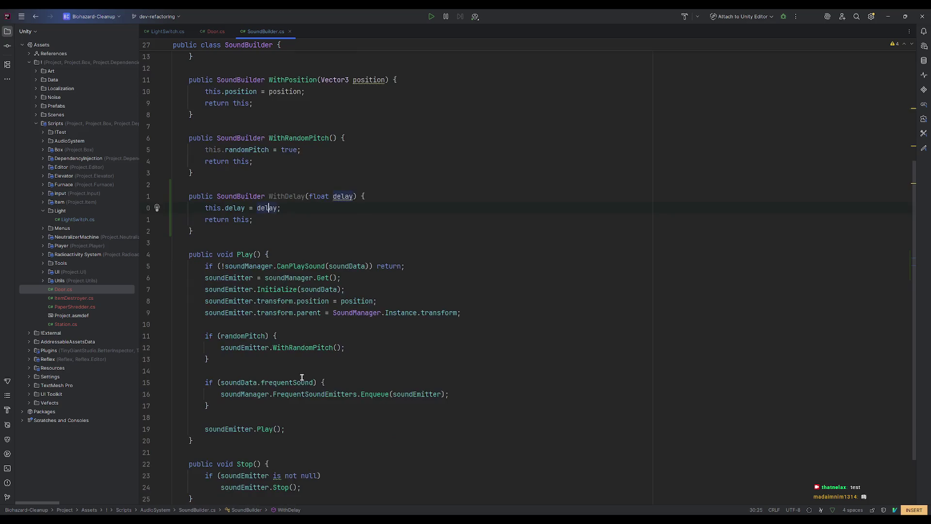
{"action": "scroll", "coordinate": [298, 359], "scroll_direction": "down", "scroll_amount": 1}
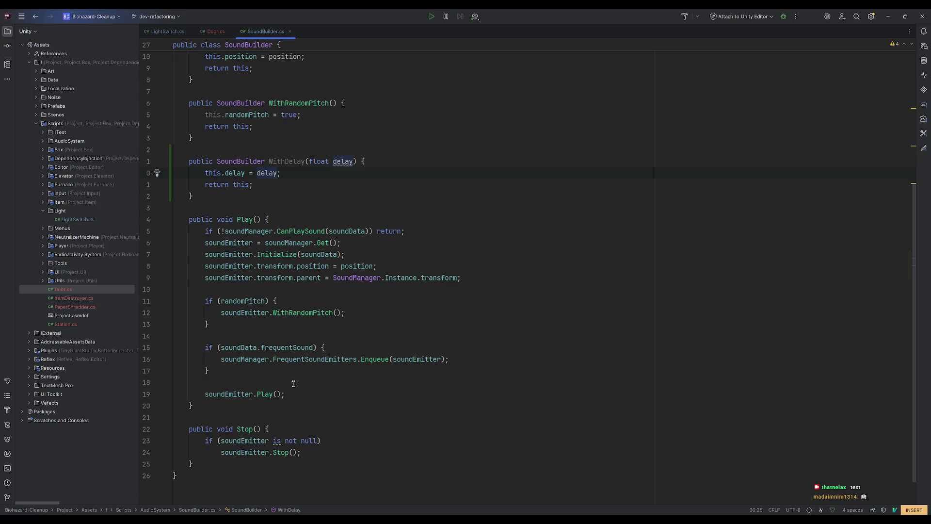
- Start a soundEmitter.Invoke call targeting soundEmitter.Play before the final Play() call
{"action": "left_click", "coordinate": [263, 385]}
{"action": "scroll", "coordinate": [376, 388], "scroll_direction": "up", "scroll_amount": 3}
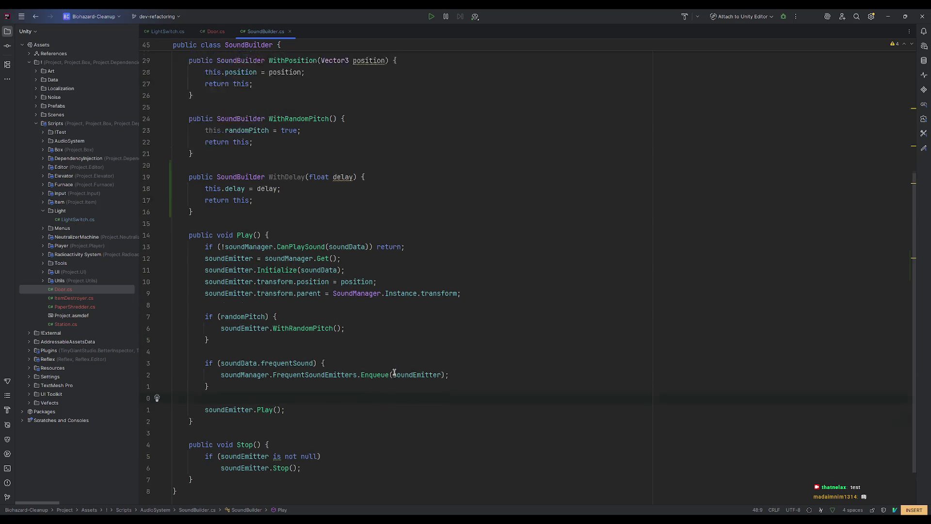
{"action": "scroll", "coordinate": [377, 381], "scroll_direction": "down", "scroll_amount": 4}
{"action": "type", "text": "Invoke"}
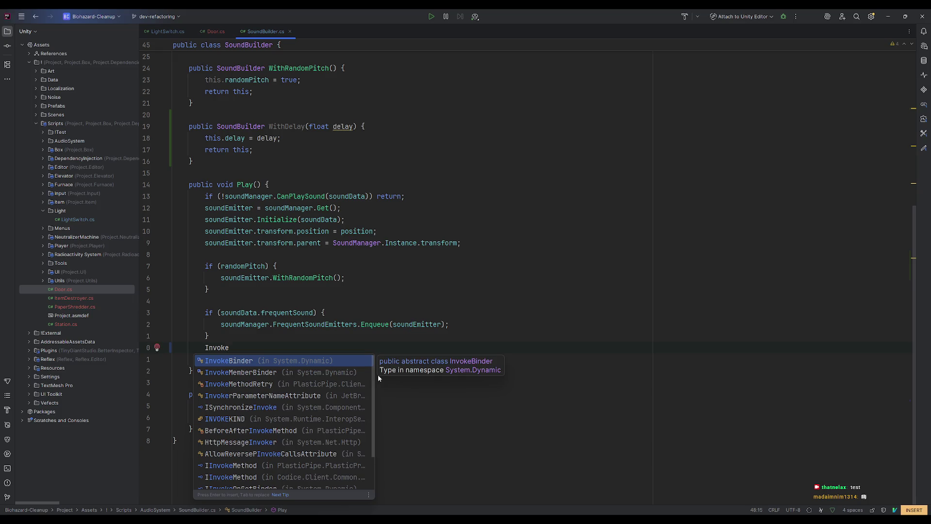
{"action": "key", "text": "ctrl+BackSpace"}
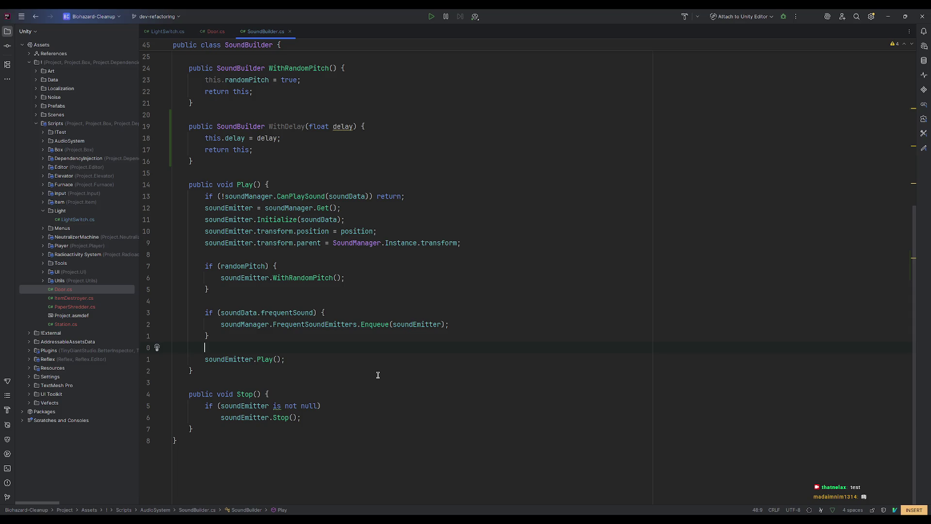
{"action": "type", "text": "so"}
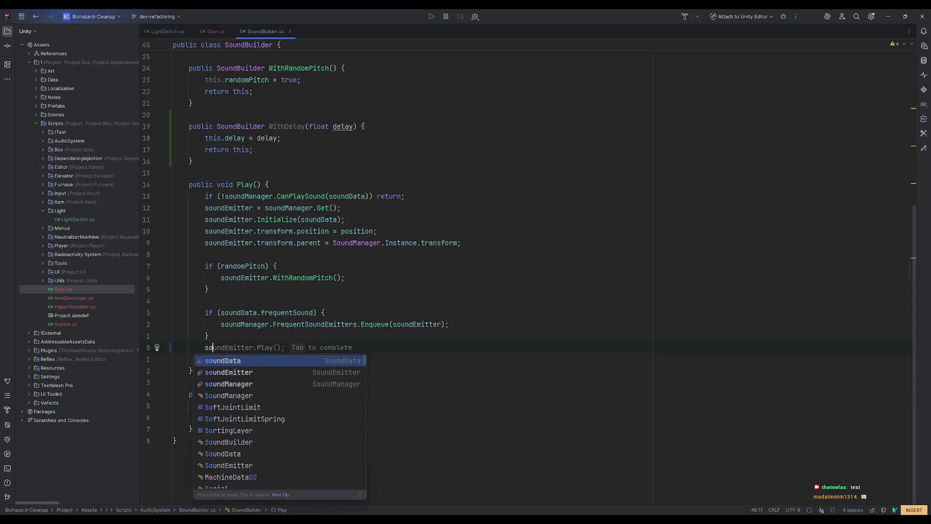
{"action": "type", "text": "undEmitter.Invo"}
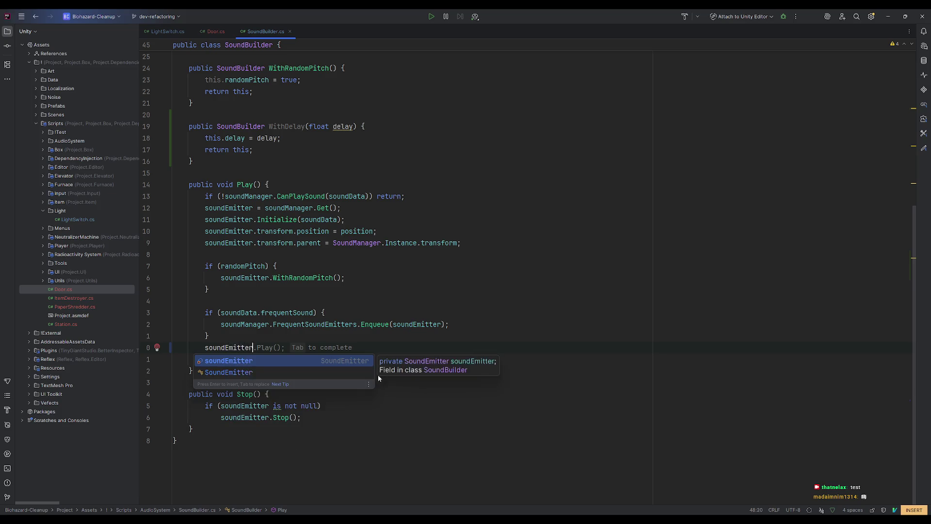
{"action": "key", "text": "Return"}
{"action": "key", "text": "Escape"}
{"action": "type", "text": "soundEmitter.Invoke(so"}
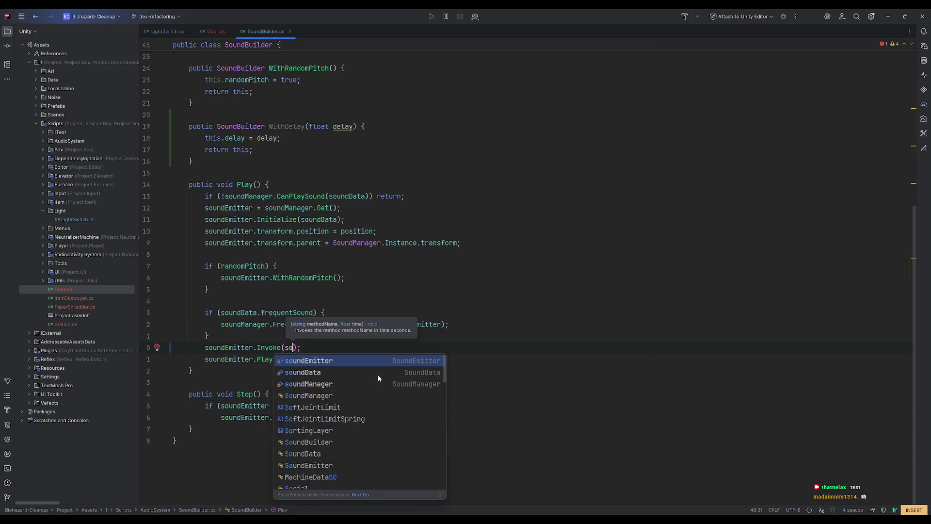
{"action": "type", "text": "Pla"}
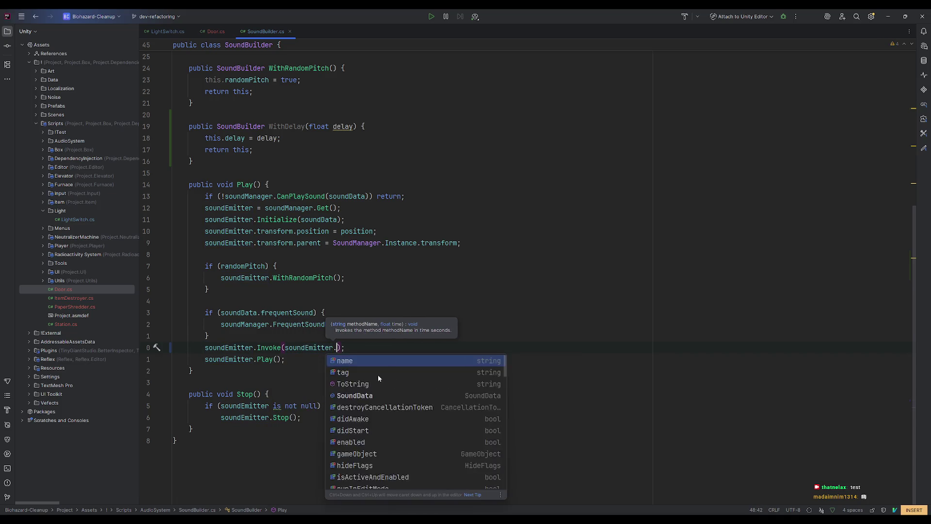
{"action": "key", "text": "Return"}
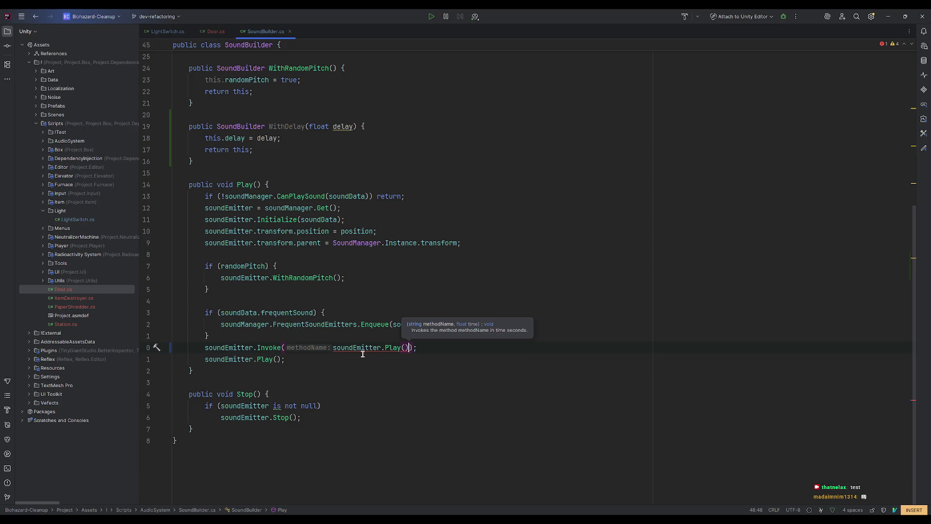
{"action": "key", "text": "Escape"}
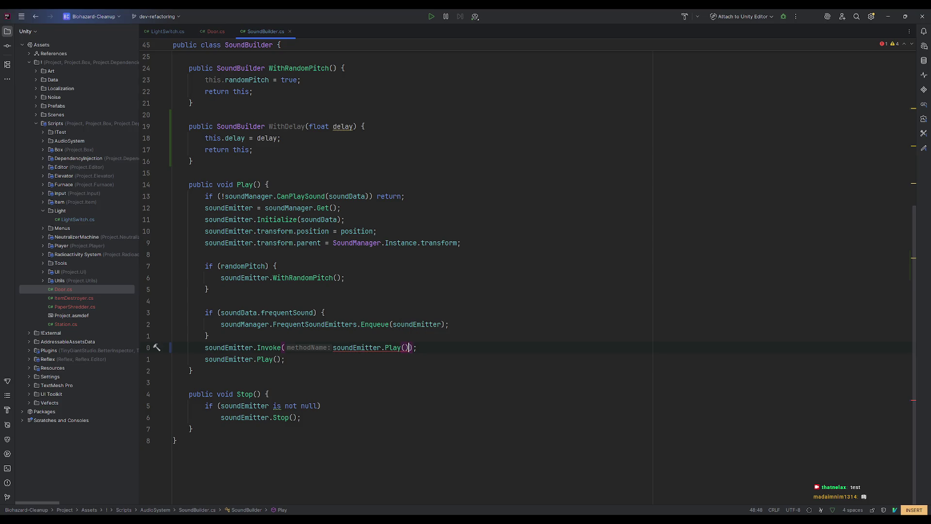
- Finish it as soundEmitter.Invoke(nameof(soundEmitter.Play), delay)
{"action": "left_click", "coordinate": [333, 348]}
{"action": "type", "text": "("}
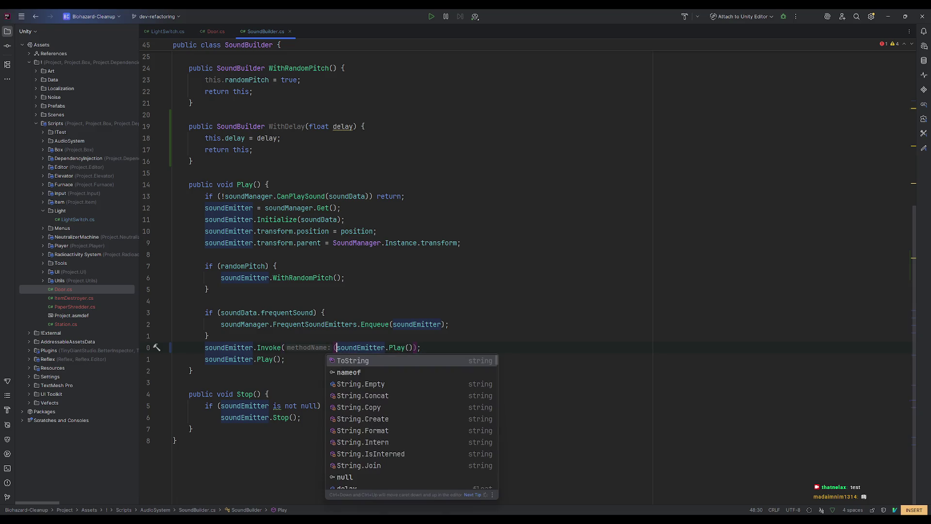
{"action": "key", "text": "BackSpace"}
{"action": "type", "text": "nameof"}
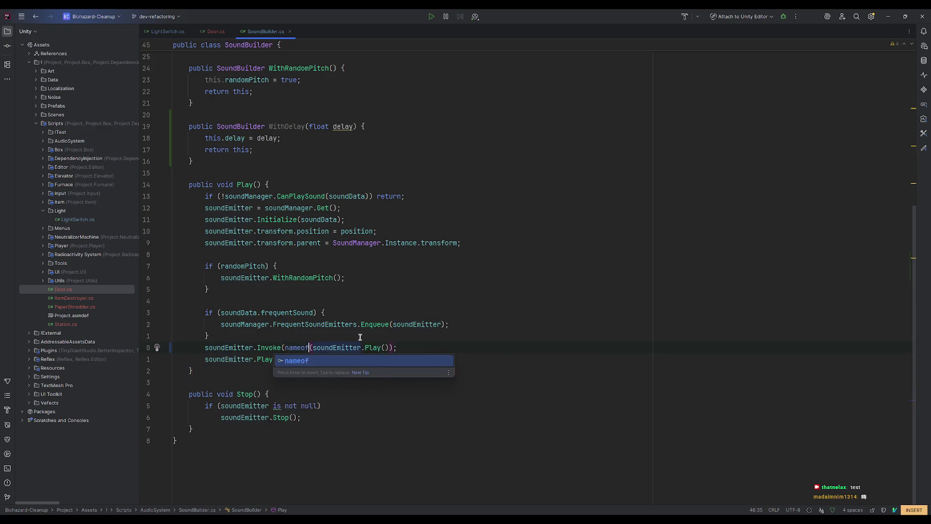
{"action": "key", "text": "Return"}
{"action": "type", "text": ", "}
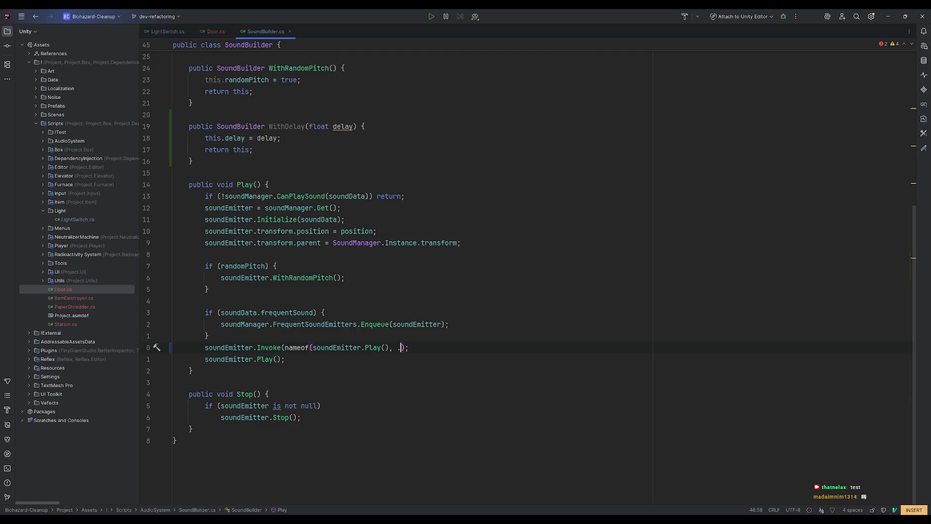
{"action": "type", "text": "delay"}
{"action": "left_click", "coordinate": [337, 393]}
- Restore the if (delay > 0) block and move the Invoke call inside it
{"action": "left_click", "coordinate": [342, 348]}
{"action": "key", "text": "alt+Return"}
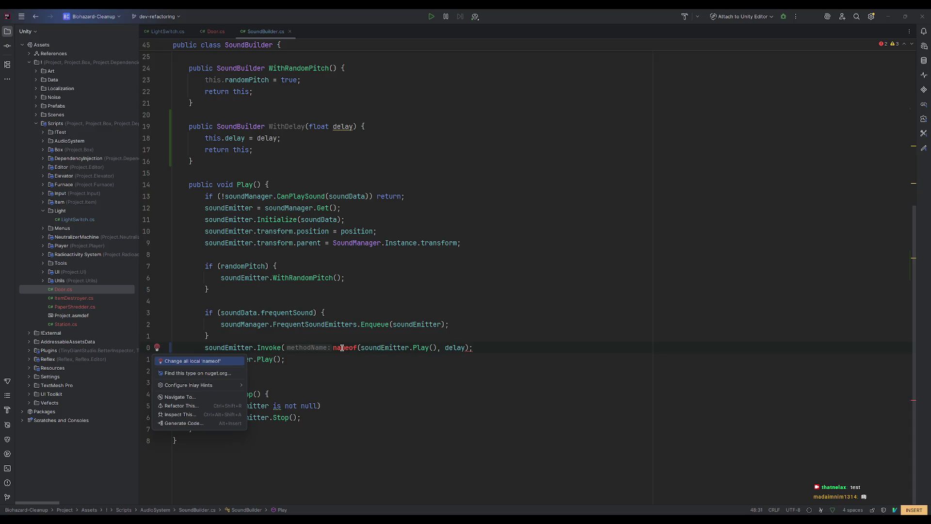
{"action": "key", "text": "Escape"}
{"action": "key", "text": "ctrl+z"}
{"action": "left_click", "coordinate": [290, 394]}
{"action": "key", "text": "Escape"}
{"action": "key", "text": "d"}
{"action": "key", "text": "d"}
{"action": "left_click", "coordinate": [307, 323]}
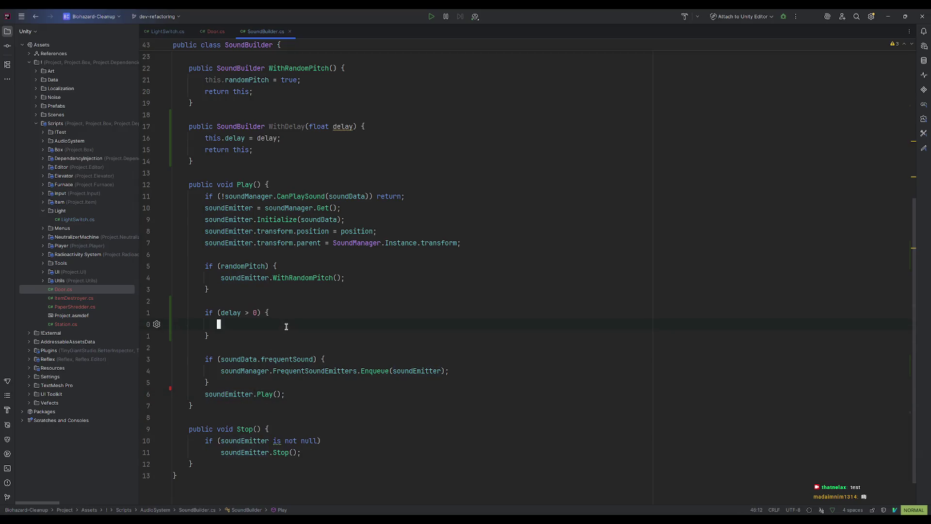
{"action": "key", "text": "p"}
{"action": "key", "text": "d"}
{"action": "key", "text": "d"}
{"action": "left_click", "coordinate": [322, 359]}
- Move the delay block to just after the frequentSound check
{"action": "left_click", "coordinate": [502, 390]}
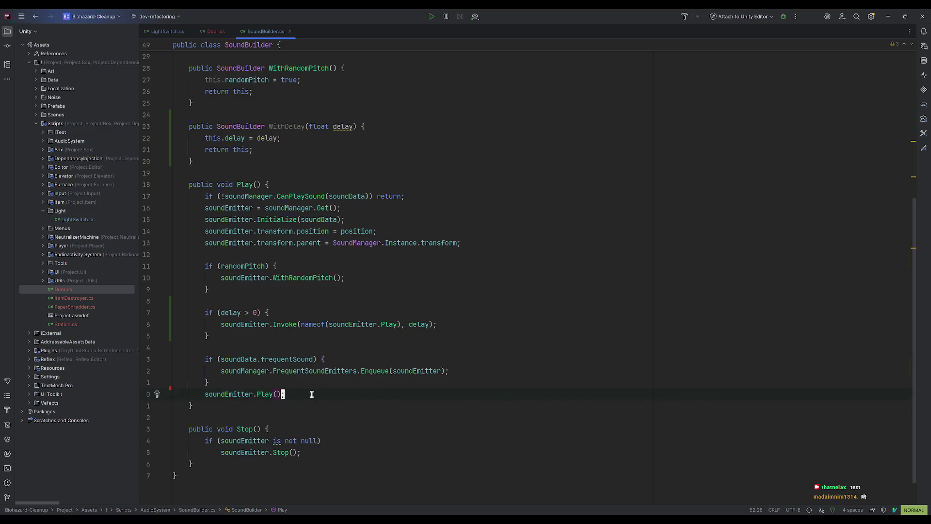
{"action": "left_click", "coordinate": [207, 312]}
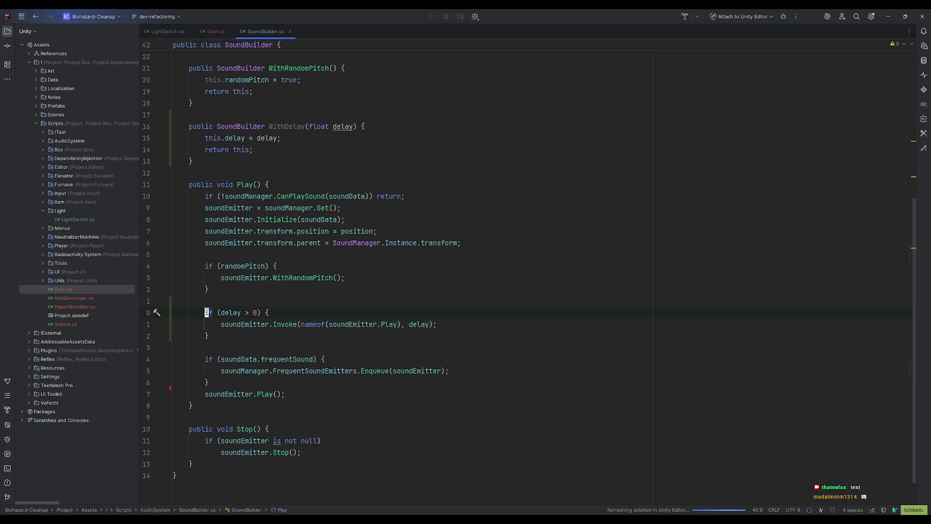
{"action": "left_click", "coordinate": [451, 325]}
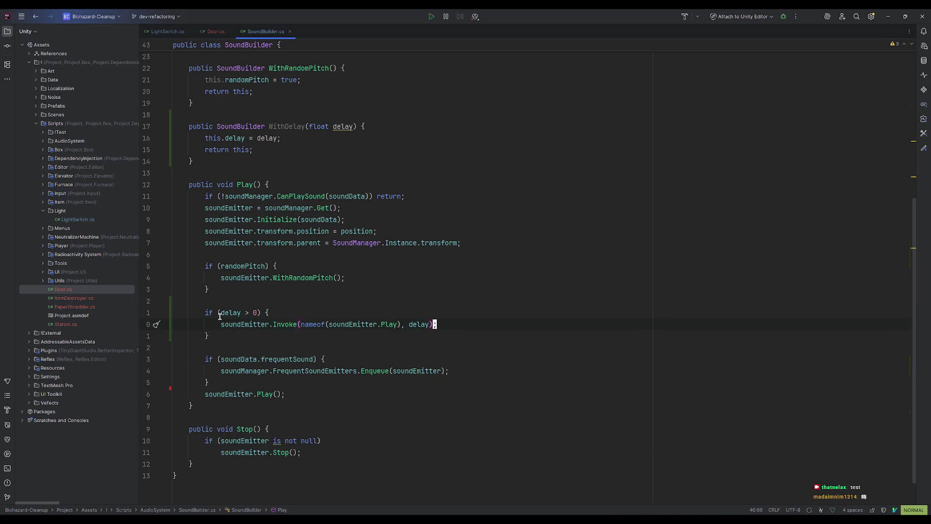
{"action": "left_click", "coordinate": [205, 312]}
{"action": "key", "text": "V"}
{"action": "key", "text": "j"}
{"action": "key", "text": "j"}
{"action": "key", "text": "c"}
{"action": "key", "text": "Escape"}
{"action": "left_click", "coordinate": [225, 360]}
{"action": "key", "text": "o"}
{"action": "key", "text": "Return"}
{"action": "type", "text": "if (delay > 0) {                     soundEmitter.Invoke(nameof(soundEmitter.Play), delay);                 }"}
{"action": "key", "text": "Escape"}
- Tidy the blank lines and add an early return; after the Invoke call
{"action": "key", "text": "o"}
{"action": "key", "text": "Escape"}
{"action": "left_click", "coordinate": [228, 302]}
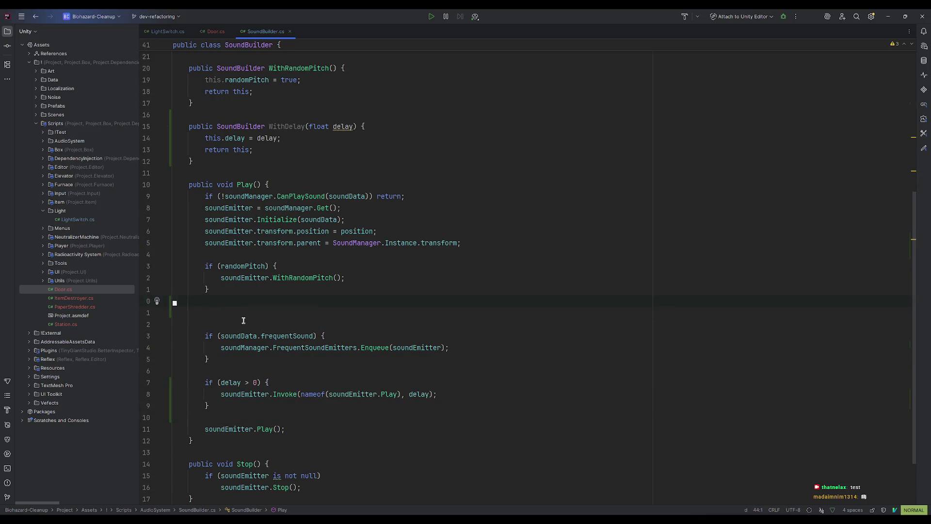
{"action": "key", "text": "d"}
{"action": "key", "text": "d"}
{"action": "key", "text": "d"}
{"action": "left_click", "coordinate": [285, 398]}
{"action": "key", "text": "k"}
{"action": "key", "text": "k"}
{"action": "key", "text": "dollar"}
{"action": "type", "text": "oreturn;"}
{"action": "left_click", "coordinate": [491, 429]}
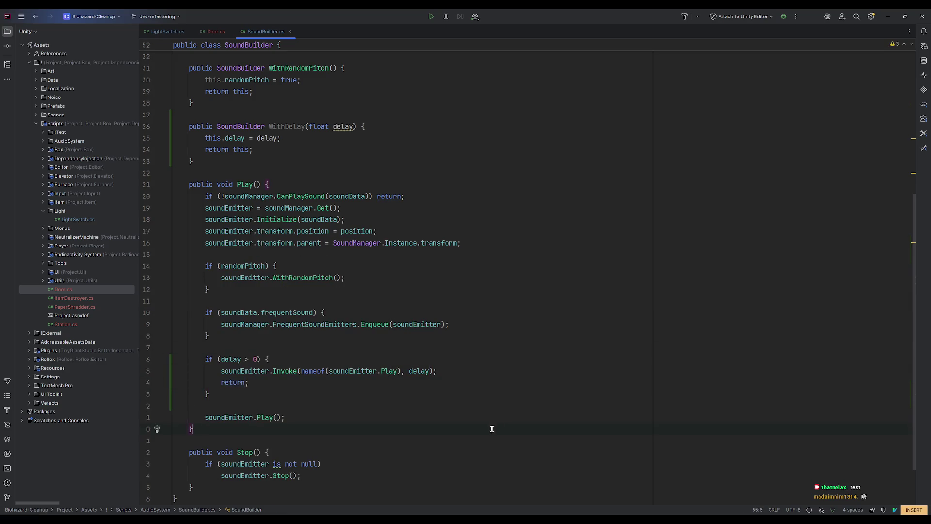
- Let Unity reload, clear the Console, and check SingleDoor's Heavy Metal Door Slam 1 and Close 1 clips
{"action": "left_click", "coordinate": [888, 16]}
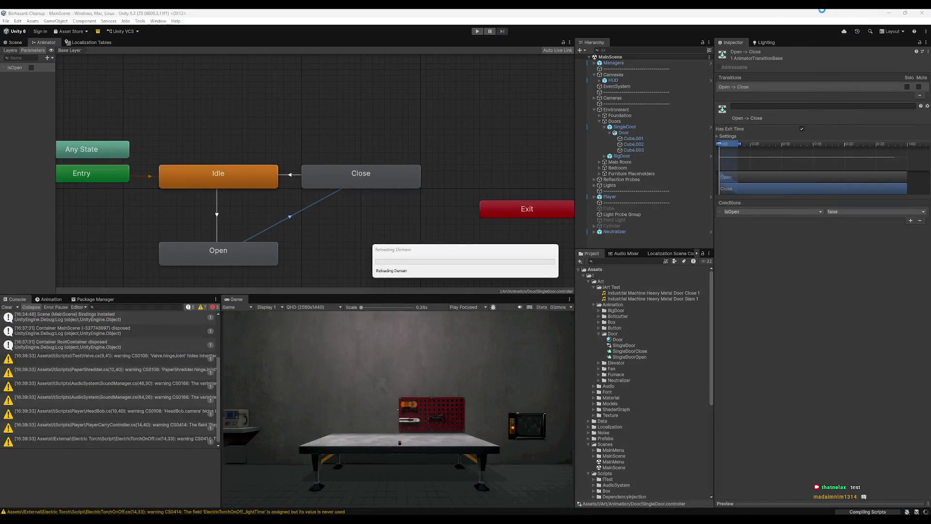
{"action": "mouse_move", "coordinate": [562, 485]}
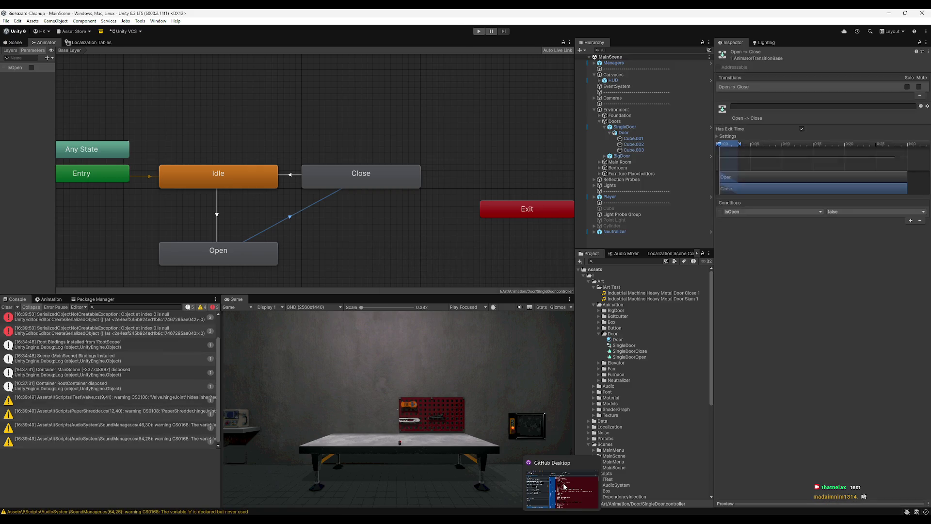
{"action": "left_click", "coordinate": [7, 307]}
{"action": "left_click", "coordinate": [15, 42]}
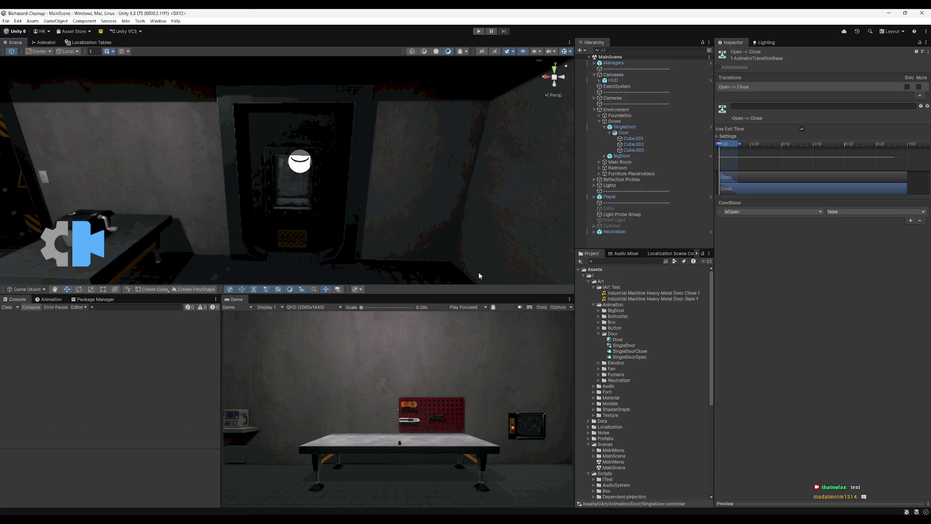
{"action": "left_click", "coordinate": [638, 353]}
{"action": "left_click", "coordinate": [625, 127]}
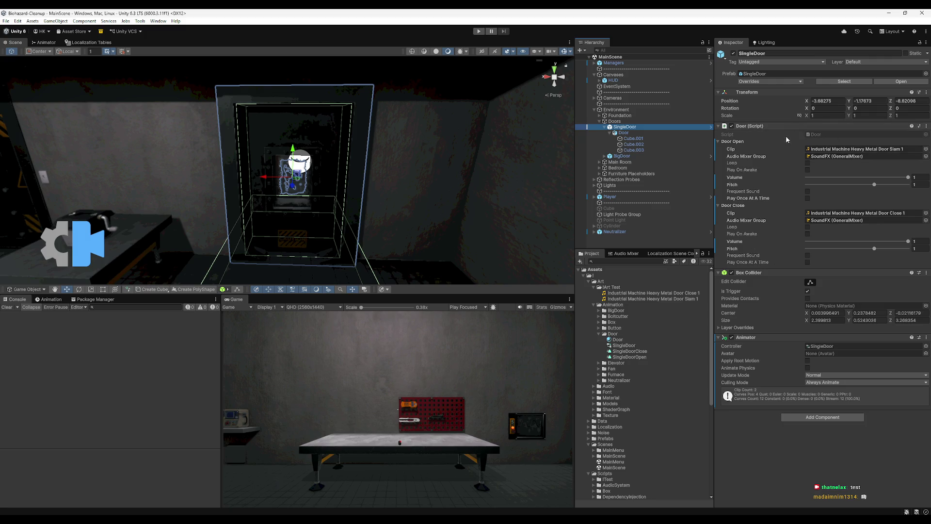
{"action": "key", "text": "alt+Tab"}
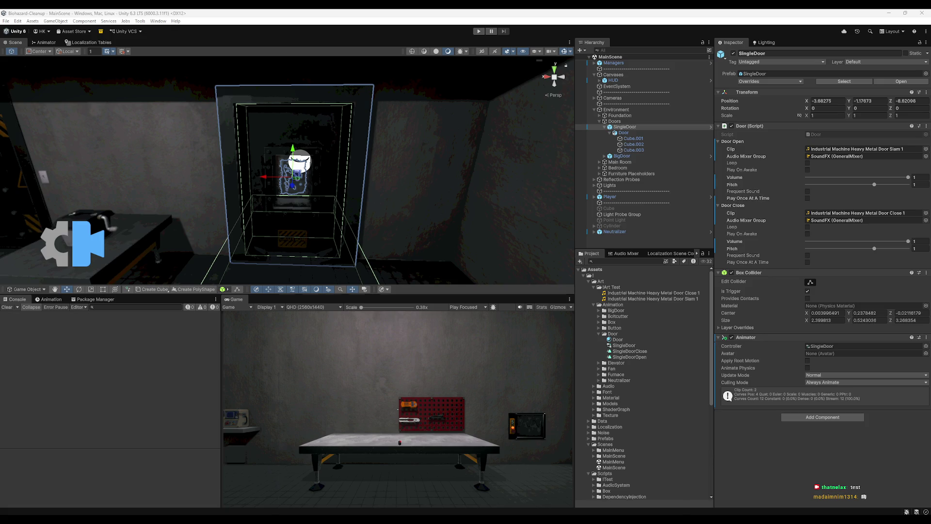
{"action": "key", "text": "alt+Tab"}
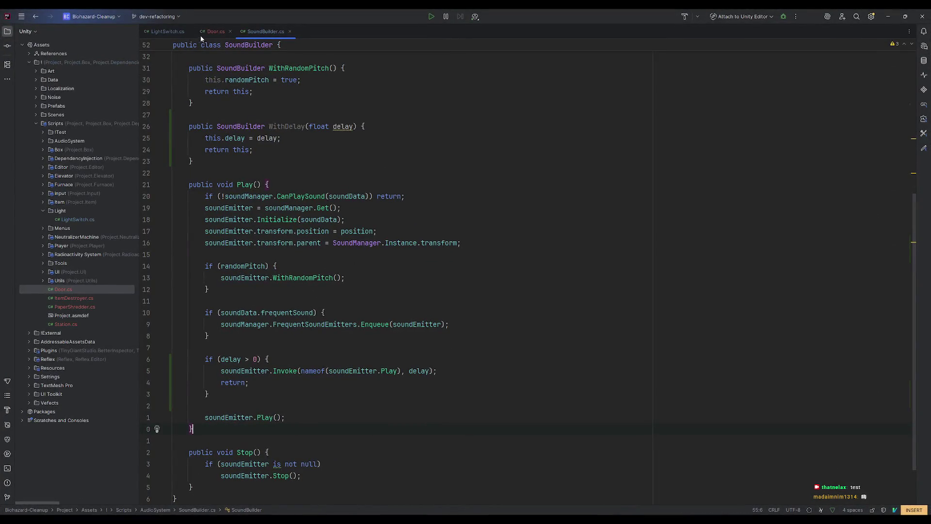
- Append .WithDelay(.2f) to the _doorCloseSound builder chain in Door.cs's Start()
{"action": "left_click", "coordinate": [204, 32]}
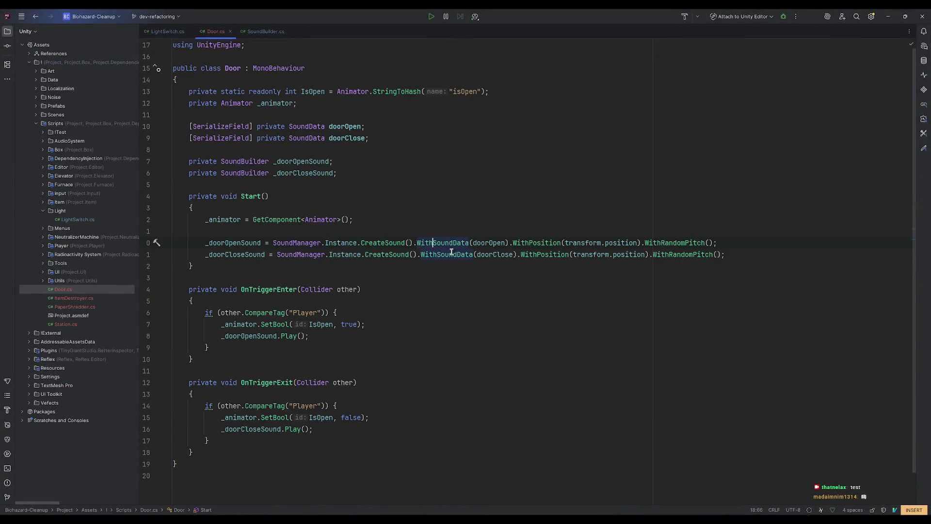
{"action": "left_click", "coordinate": [717, 254]}
{"action": "type", "text": ".wi"}
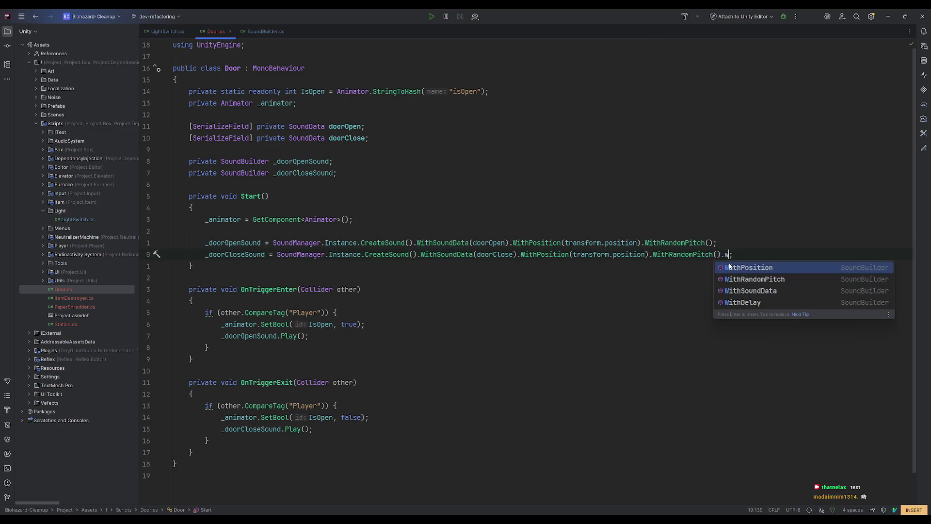
{"action": "key", "text": "Down"}
{"action": "key", "text": "Down"}
{"action": "key", "text": "Escape"}
{"action": "key", "text": "ctrl+space"}
{"action": "key", "text": "Return"}
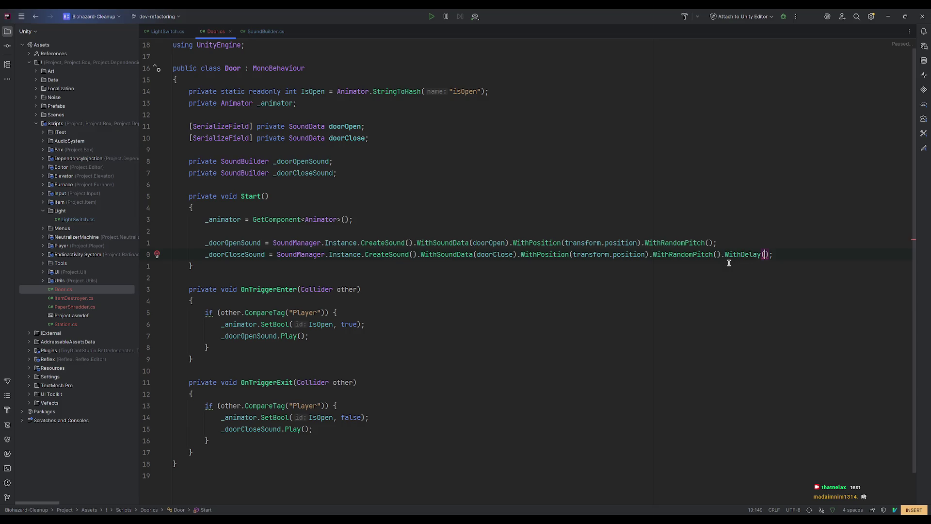
{"action": "type", "text": ".4"}
{"action": "key", "text": "Left"}
{"action": "key", "text": "BackSpace"}
{"action": "key", "text": "BackSpace"}
{"action": "type", "text": ".2"}
{"action": "left_click", "coordinate": [849, 161]}
{"action": "left_click", "coordinate": [890, 15]}
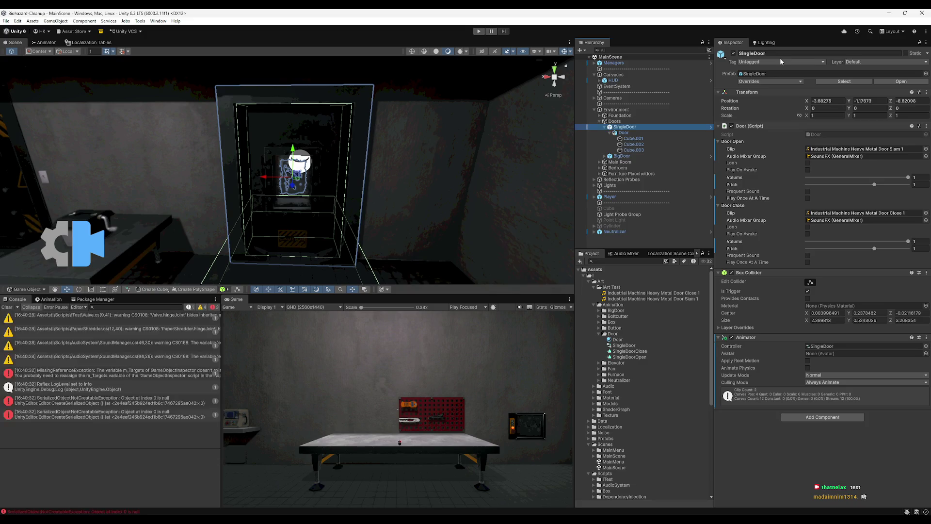
- Clear the Console and play-test walking through the door to hear the delayed close sound
{"action": "left_click", "coordinate": [7, 307]}
{"action": "left_click", "coordinate": [479, 31]}
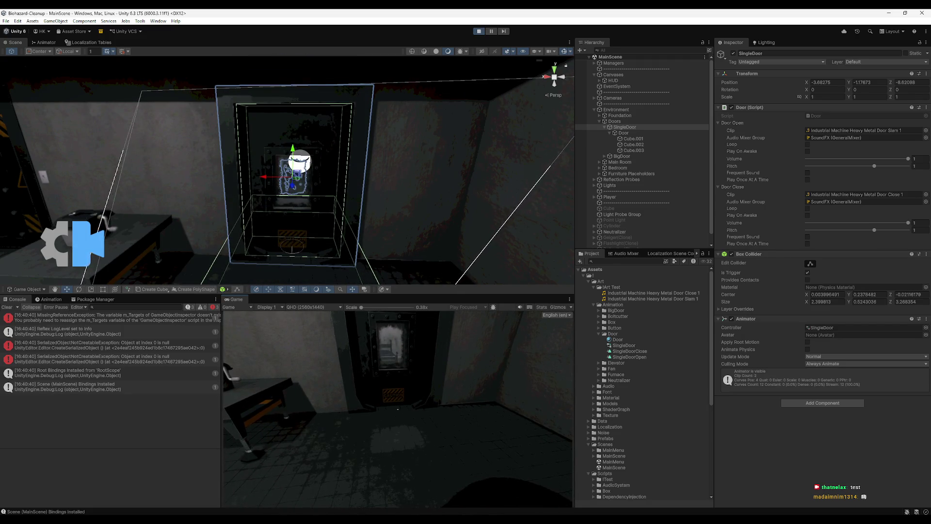
{"action": "mouse_move", "coordinate": [291, 218]}
{"action": "left_mouse_down"}
{"action": "mouse_move", "coordinate": [335, 266]}
{"action": "mouse_move", "coordinate": [402, 180]}
{"action": "mouse_move", "coordinate": [390, 187]}
{"action": "mouse_move", "coordinate": [417, 141]}
{"action": "left_mouse_up"}
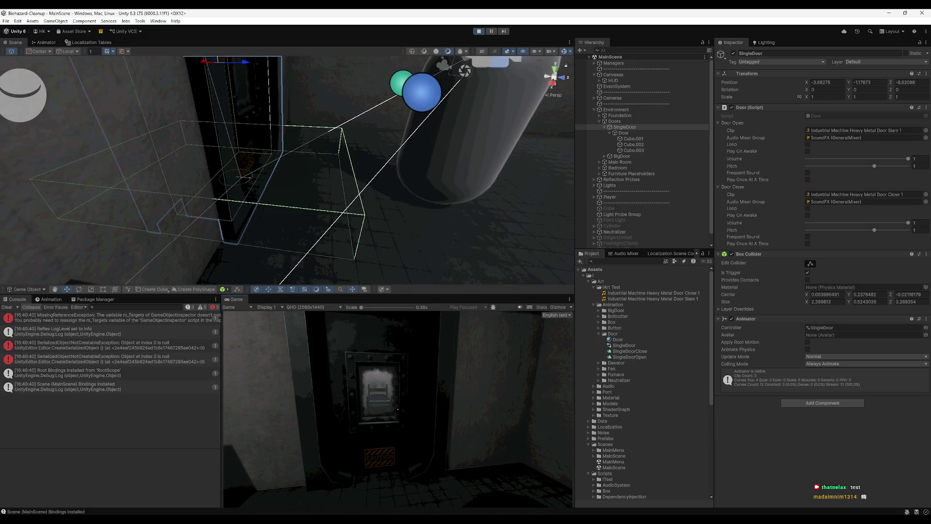
{"action": "key", "text": "super"}
{"action": "left_click", "coordinate": [479, 31]}
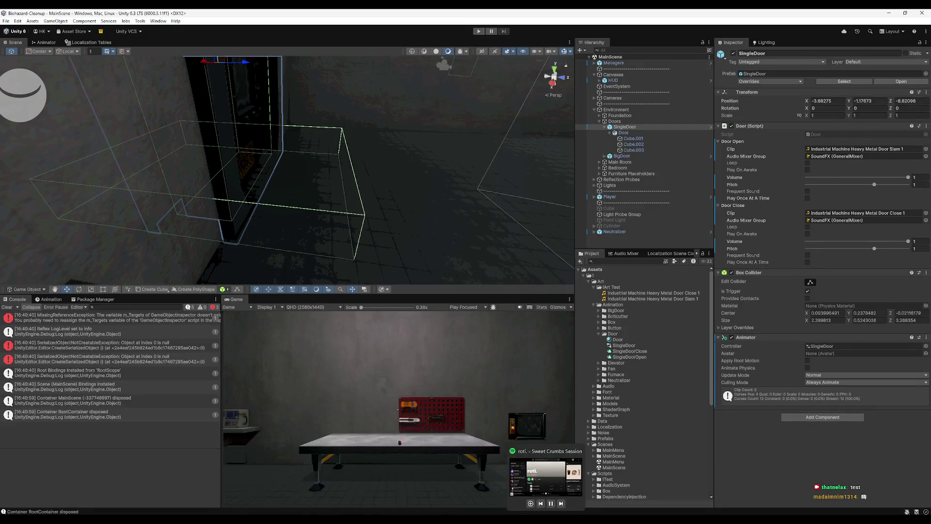
- Adjust the close sound's WithDelay value in Door.cs, then recompile and re-enter Play mode
{"action": "key", "text": "alt+Tab"}
{"action": "left_click", "coordinate": [773, 254]}
{"action": "key", "text": "BackSpace"}
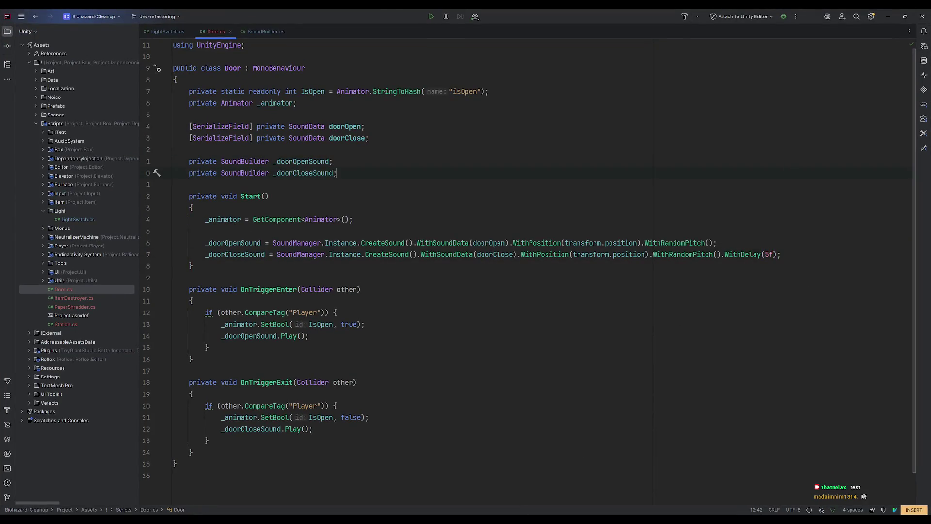
{"action": "key", "text": "alt+Tab"}
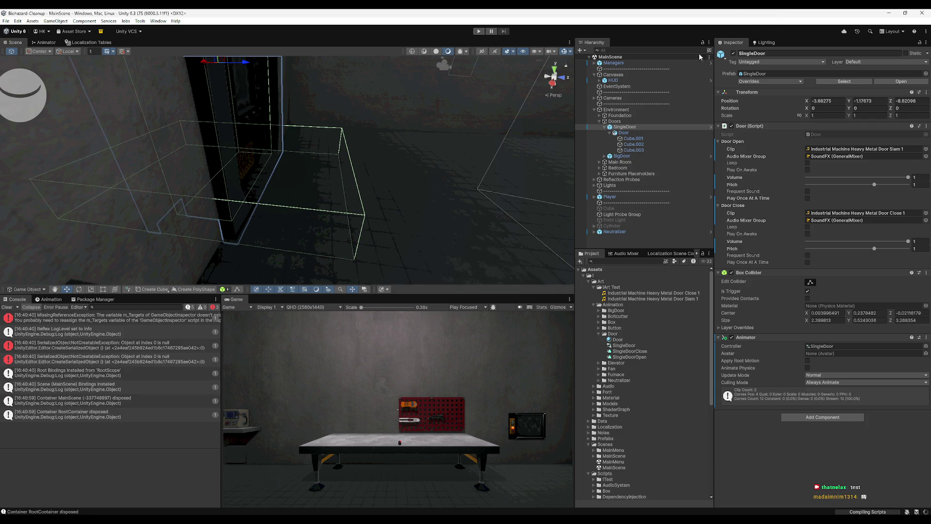
{"action": "left_click", "coordinate": [478, 31]}
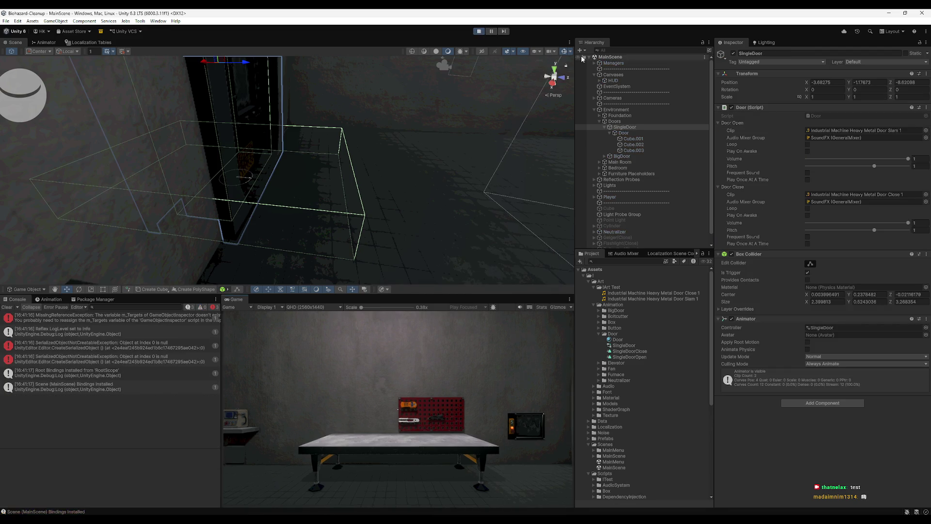
- Walk the player through the doorway to check close-sound timing, stop Play, and retype .WithDelay in Door.cs
{"action": "left_click", "coordinate": [497, 314]}
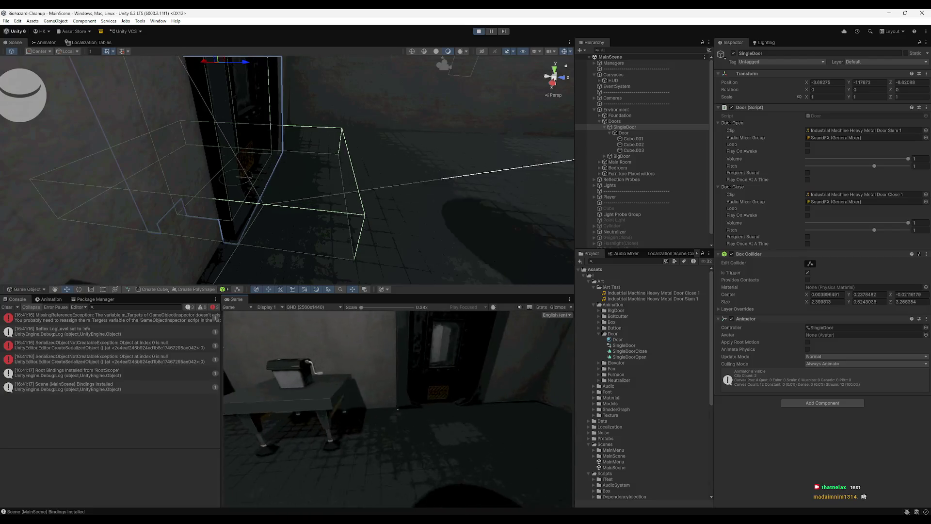
{"action": "key", "text": "w"}
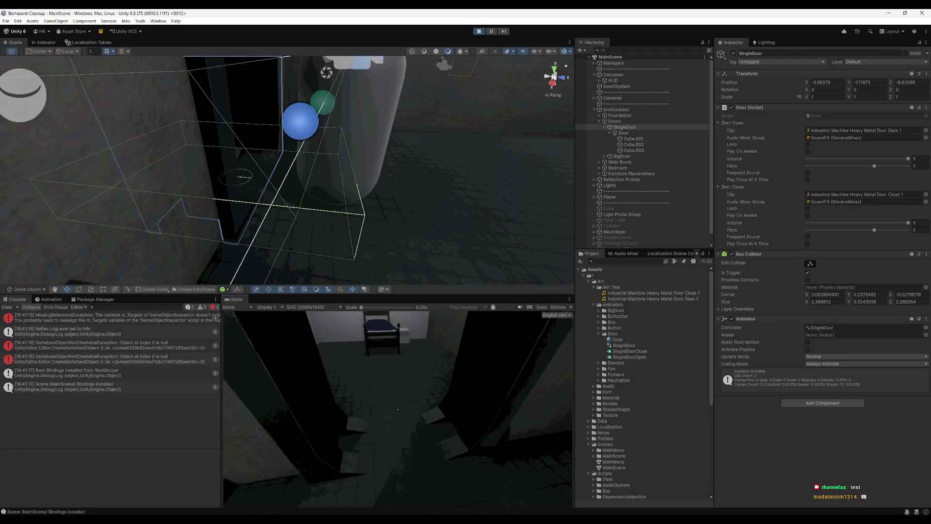
{"action": "key", "text": "w"}
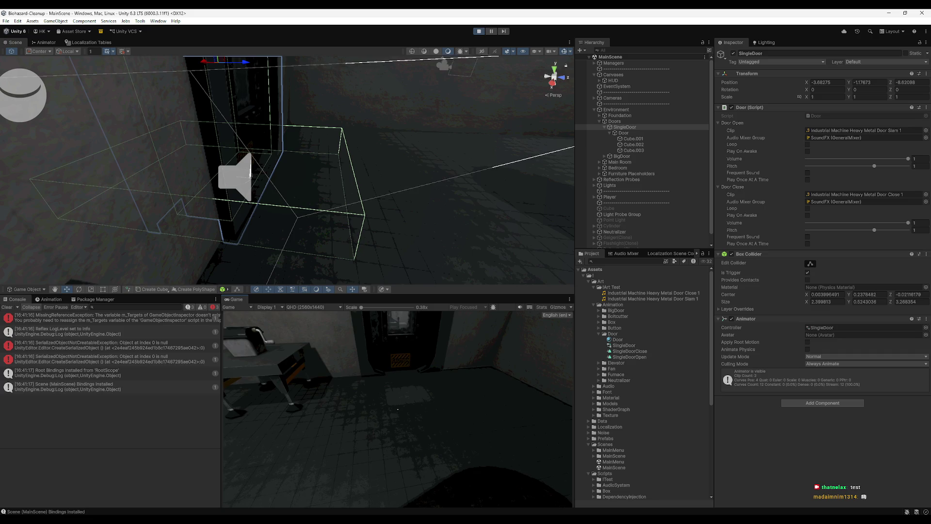
{"action": "key", "text": "super"}
{"action": "left_click", "coordinate": [478, 31]}
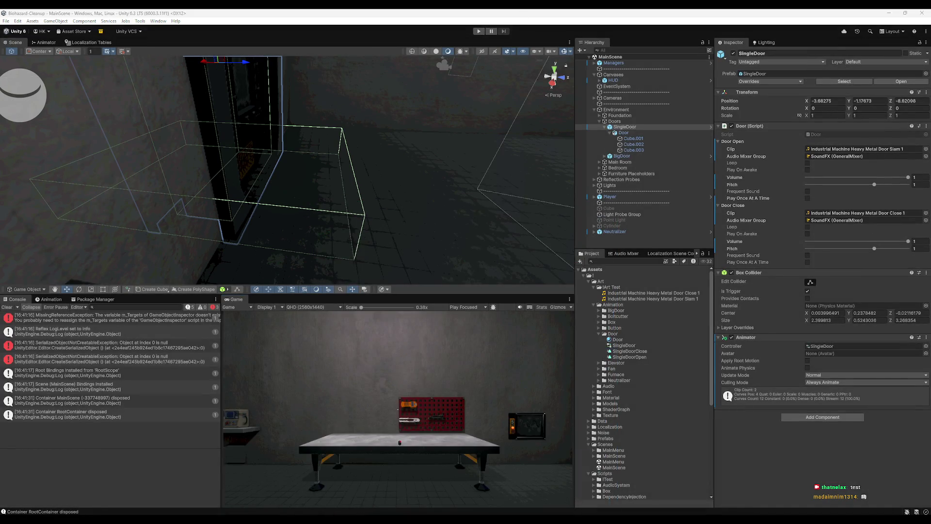
{"action": "key", "text": "alt+Tab"}
{"action": "type", "text": ".WithDelay(f"}
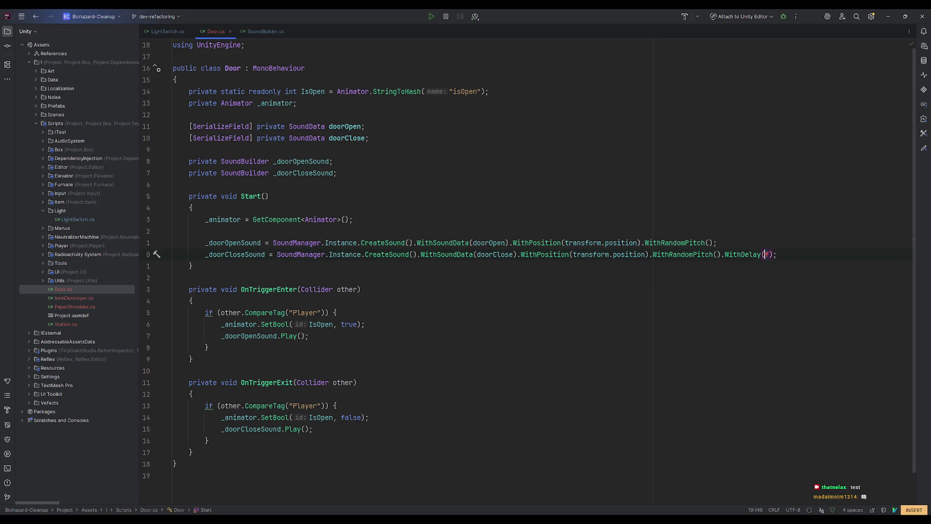
- Replace the fixed close-sound delay argument with the _animator field using code completion
{"action": "right_click", "coordinate": [808, 267]}
{"action": "key", "text": "Escape"}
{"action": "key", "text": "BackSpace"}
{"action": "type", "text": "anium"}
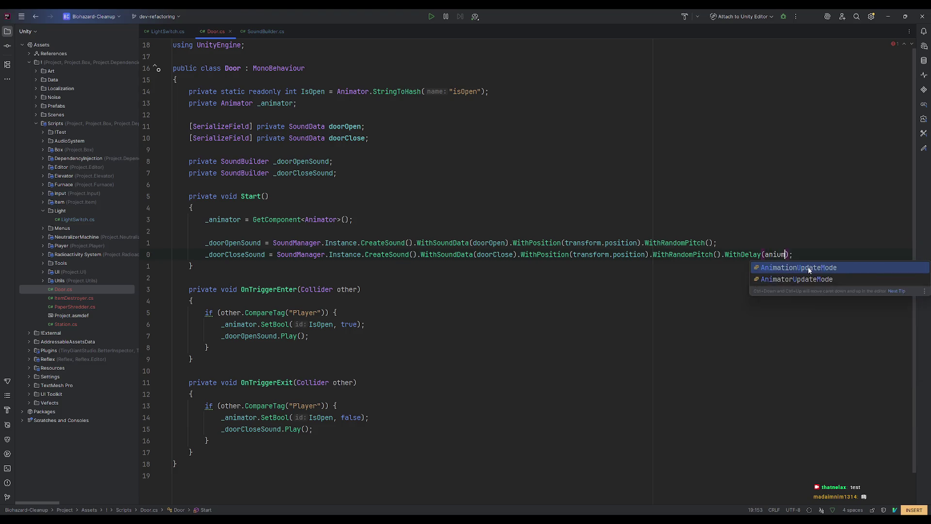
{"action": "key", "text": "Escape"}
{"action": "key", "text": "BackSpace"}
{"action": "key", "text": "BackSpace"}
{"action": "key", "text": "Return"}
- Insert GetCurrentAnimatorClipInfo after _animator, retyping it until completion supplies the right member
{"action": "type", "text": ".getani"}
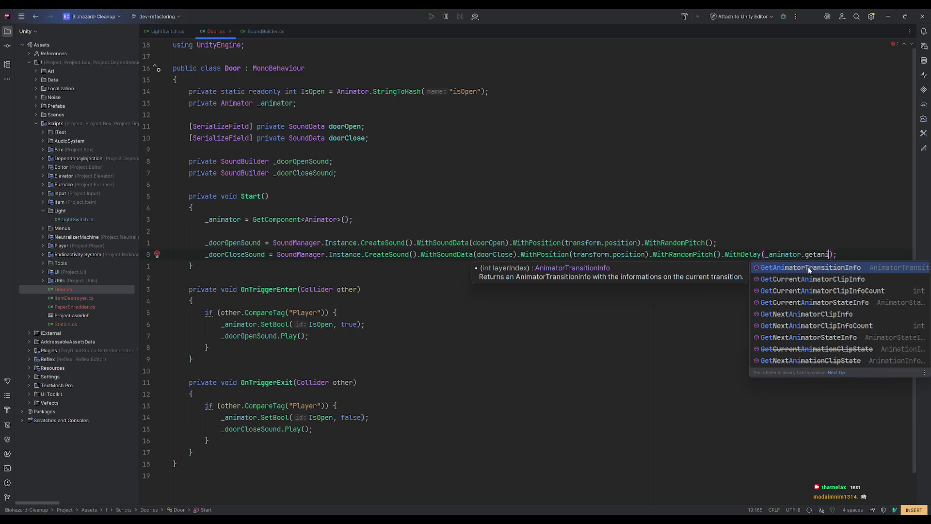
{"action": "key", "text": "Down"}
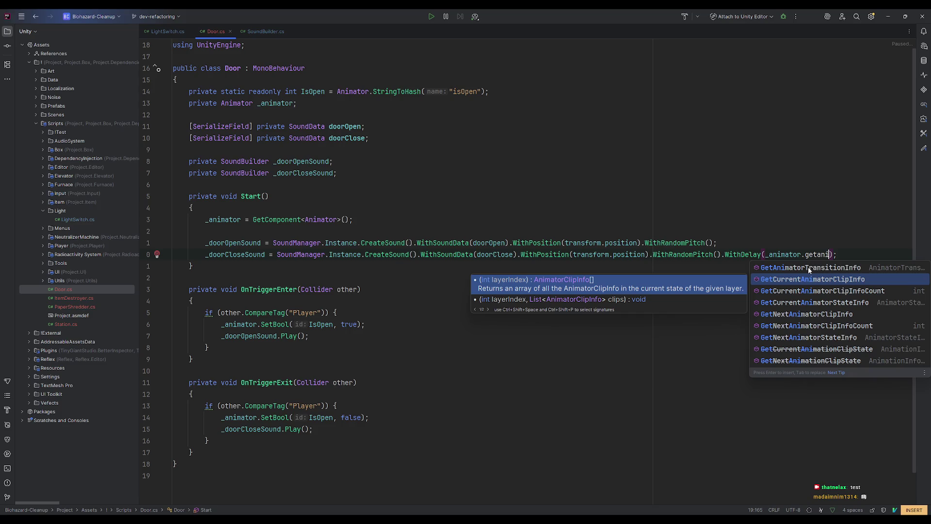
{"action": "key", "text": "Return"}
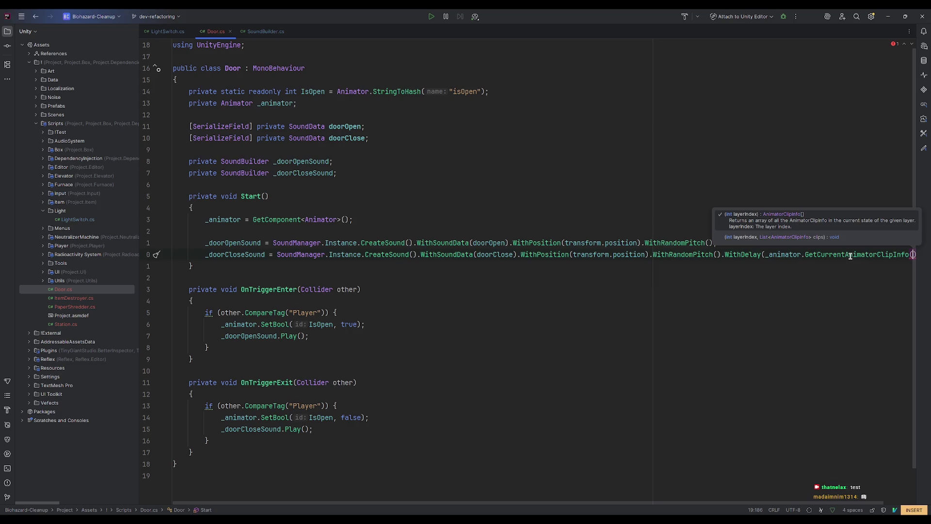
{"action": "key", "text": "BackSpace"}
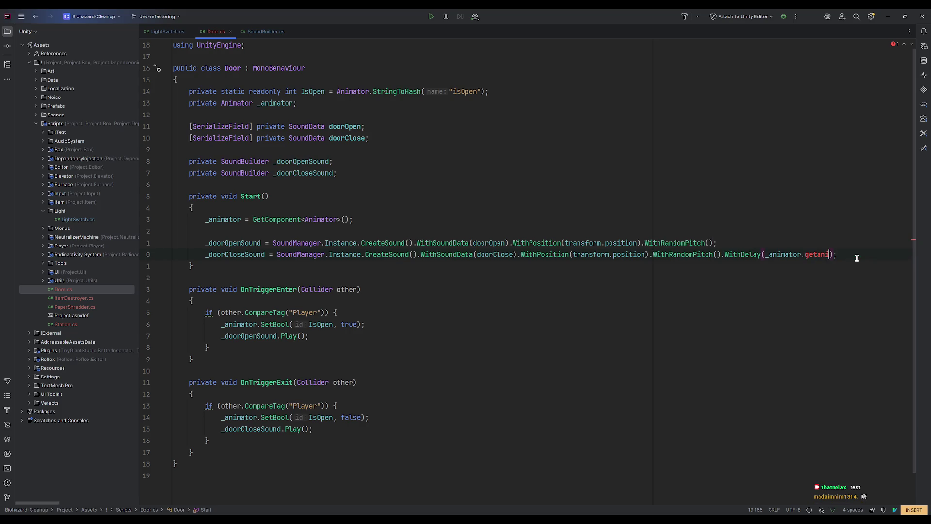
{"action": "key", "text": "ctrl+BackSpace"}
{"action": "type", "text": "getc"}
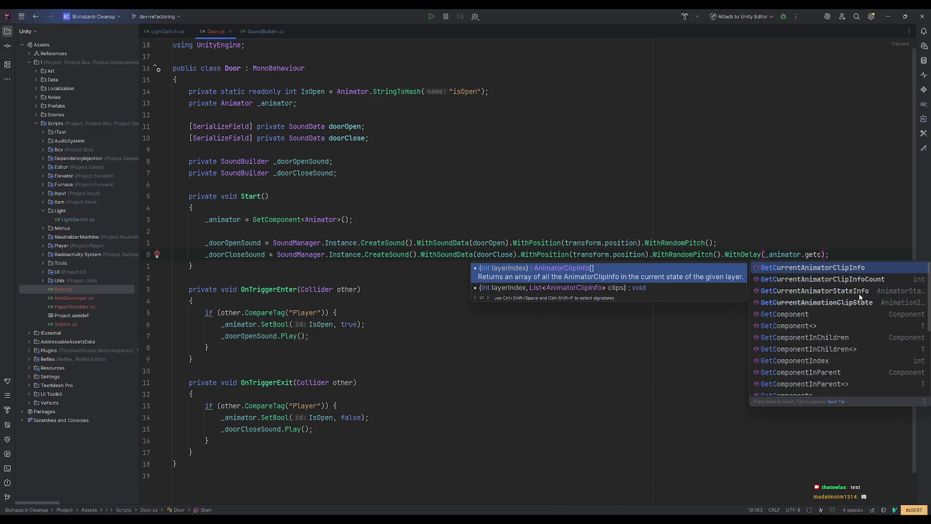
{"action": "type", "text": "u"}
{"action": "key", "text": "BackSpace"}
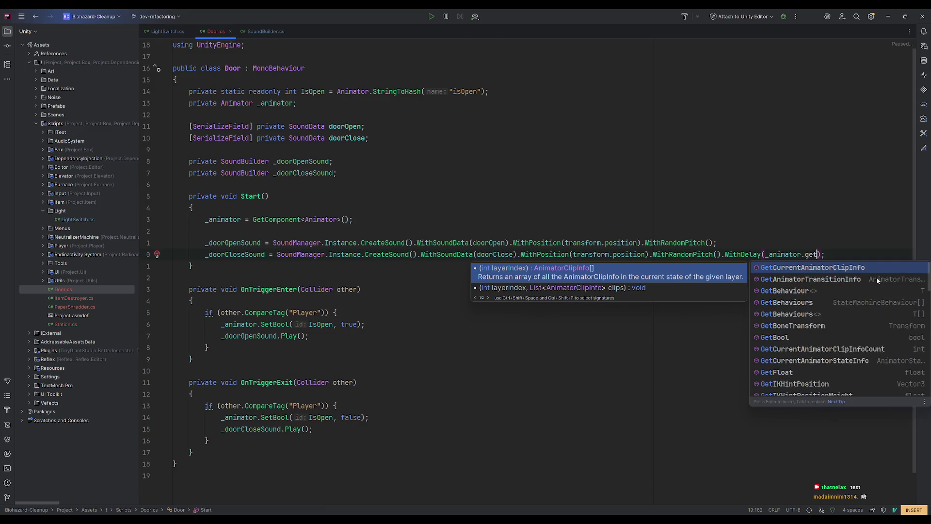
{"action": "key", "text": "ctrl+BackSpace"}
{"action": "type", "text": "an"}
{"action": "key", "text": "BackSpace"}
{"action": "key", "text": "BackSpace"}
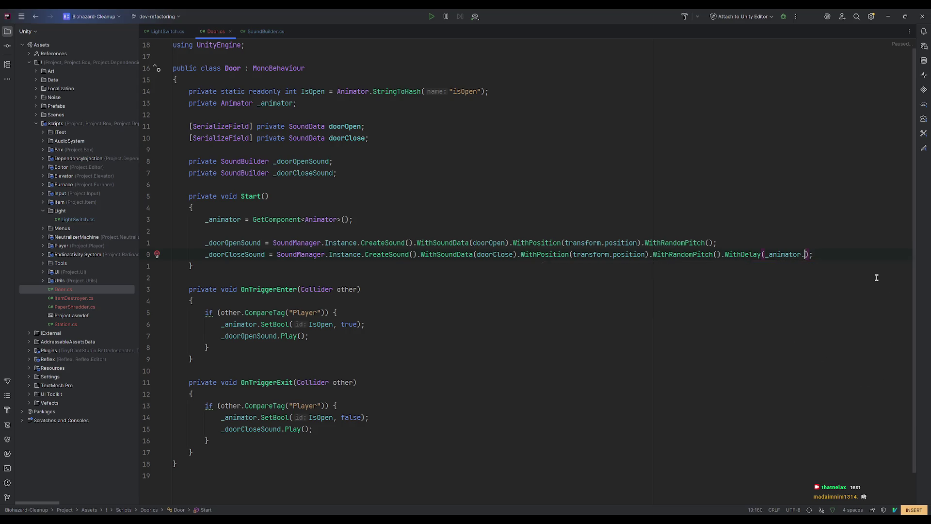
{"action": "type", "text": "animat"}
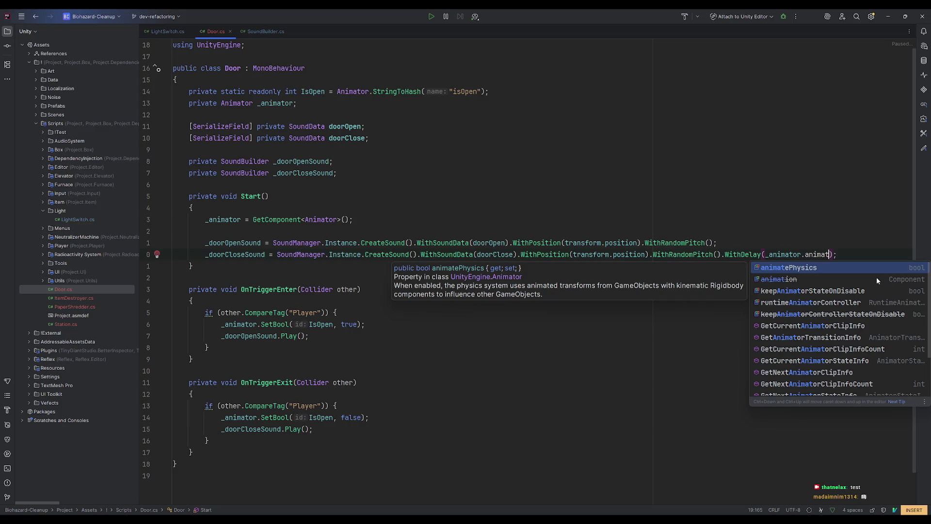
{"action": "left_click", "coordinate": [803, 325]}
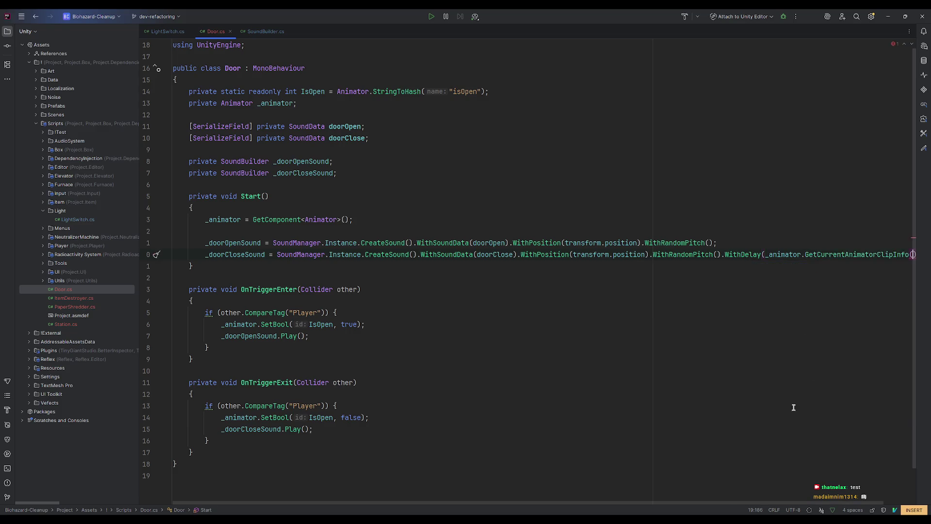
- Finish the delay with [0].clip.length and move WithSoundData onto its own line
{"action": "left_click_drag", "start_coordinate": [724, 501], "coordinate": [749, 502]}
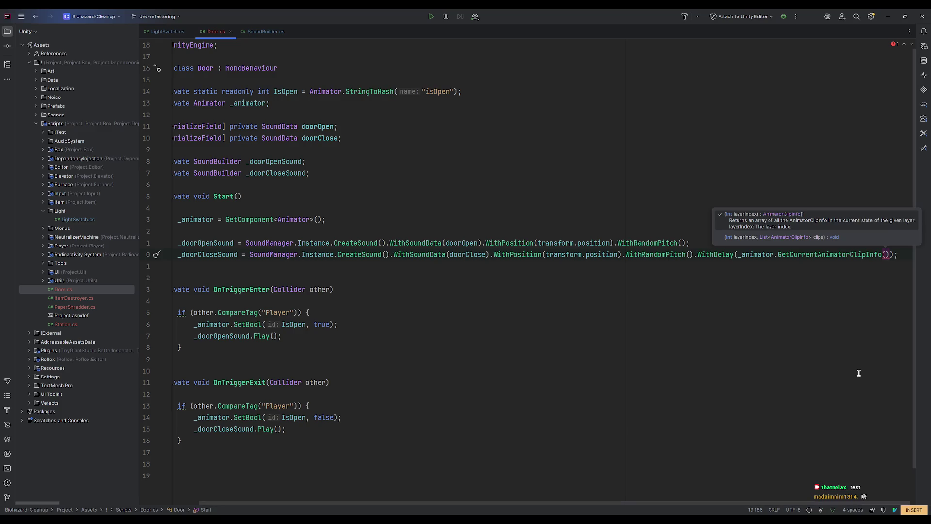
{"action": "type", "text": "0"}
{"action": "left_click", "coordinate": [824, 322]}
{"action": "left_click_drag", "start_coordinate": [719, 503], "coordinate": [766, 502]}
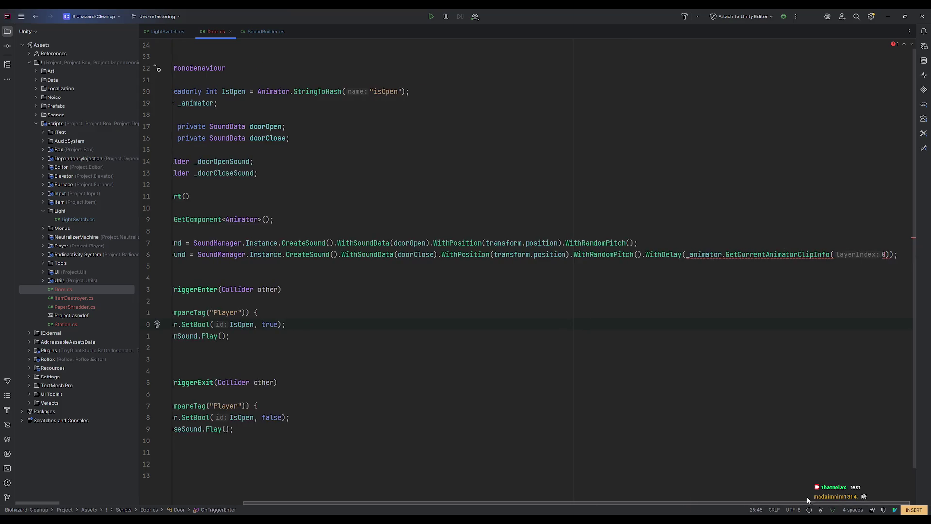
{"action": "left_click", "coordinate": [890, 254]}
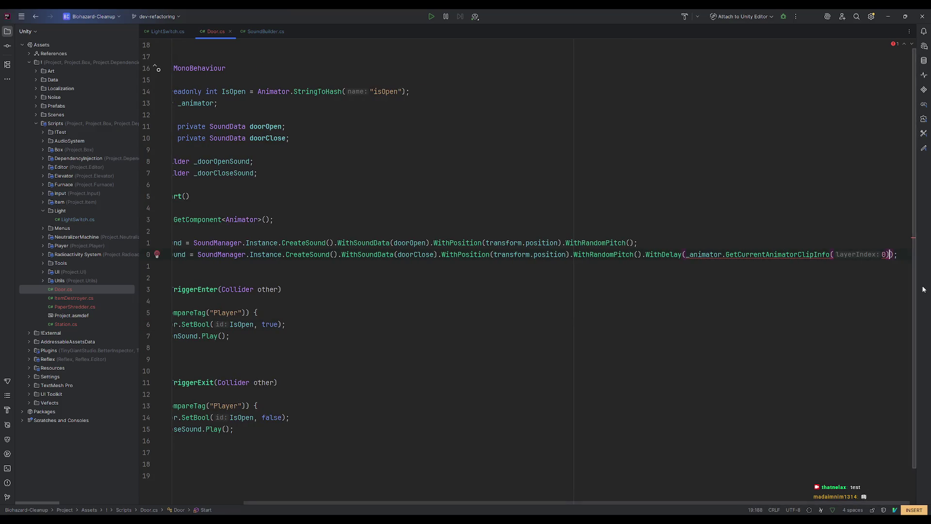
{"action": "type", "text": "[0]"}
{"action": "type", "text": ".c"}
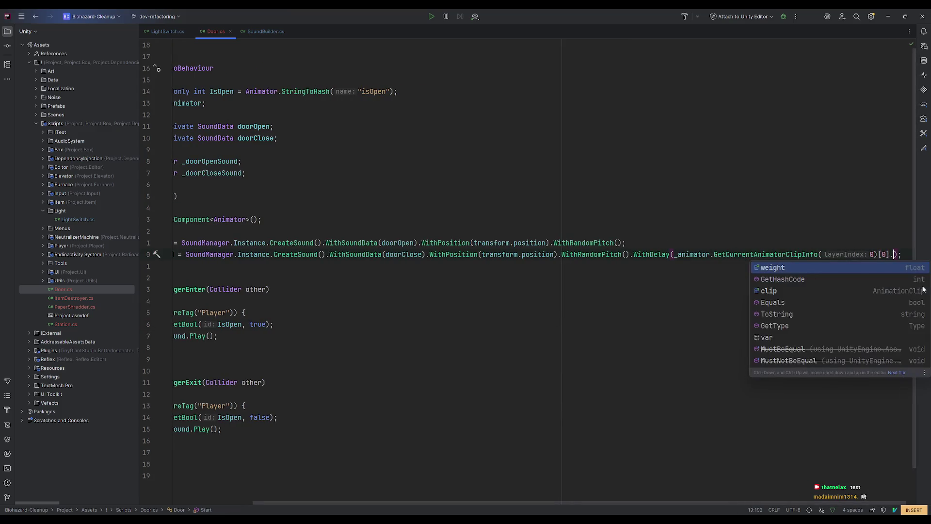
{"action": "key", "text": "Escape"}
{"action": "type", "text": "lip.length"}
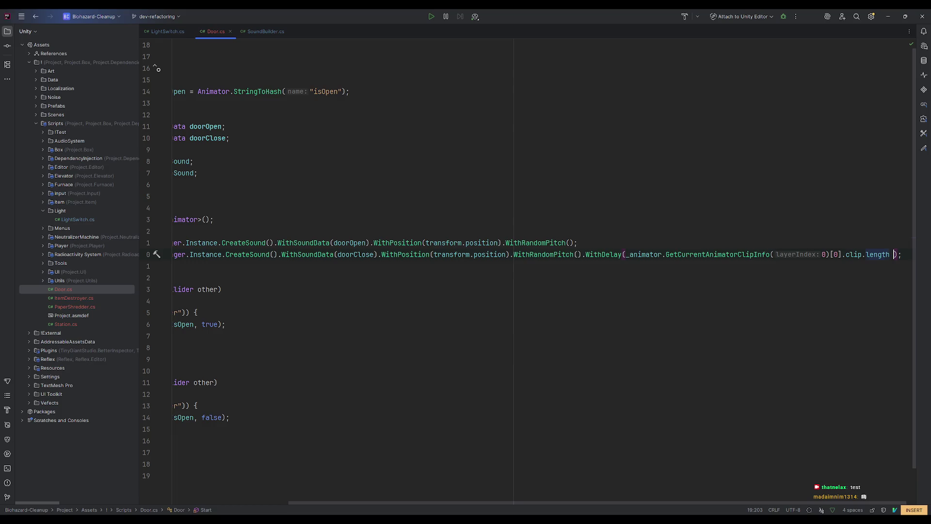
{"action": "key", "text": "BackSpace"}
{"action": "scroll", "coordinate": [474, 501], "scroll_direction": "left", "scroll_amount": 5}
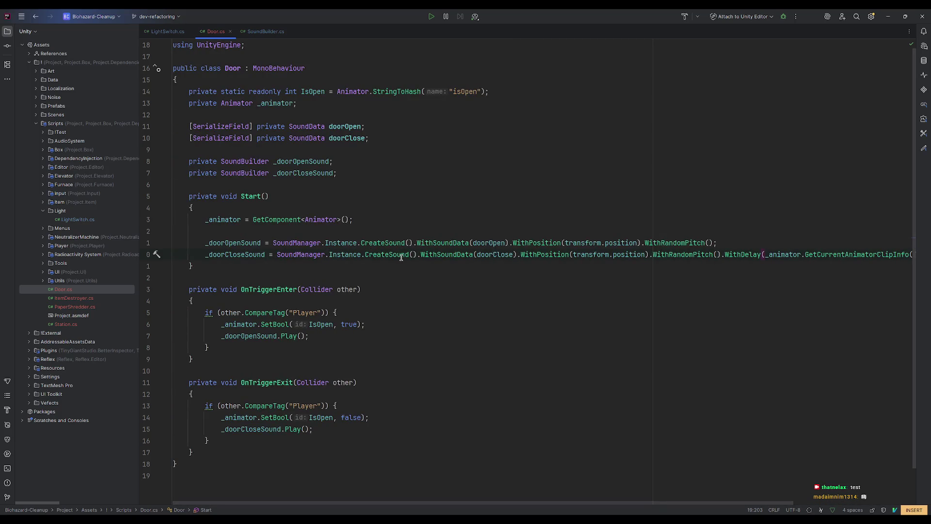
{"action": "left_click", "coordinate": [421, 254]}
{"action": "key", "text": "Return"}
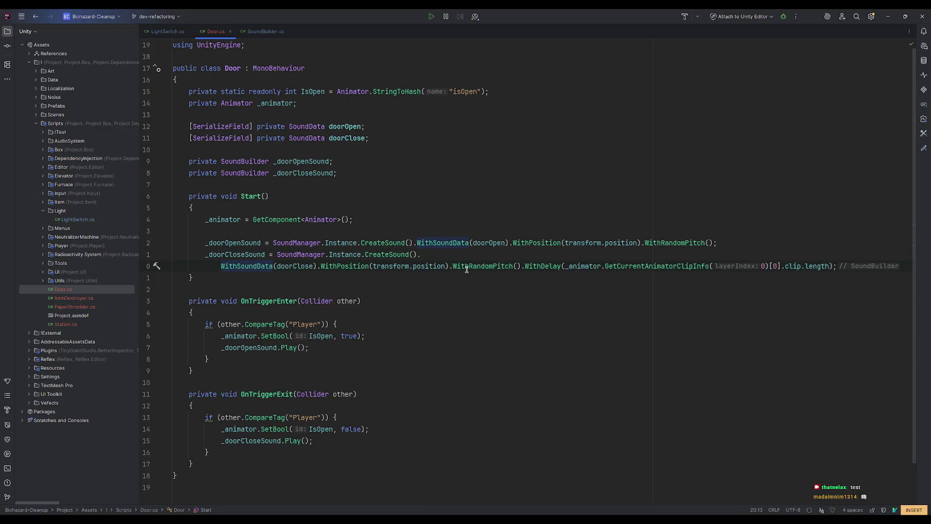
- Put .Instance, .CreateSound, .WithPosition, .WithRandomPitch and .WithDelay each on their own line
{"action": "left_click", "coordinate": [325, 255]}
{"action": "key", "text": "Return"}
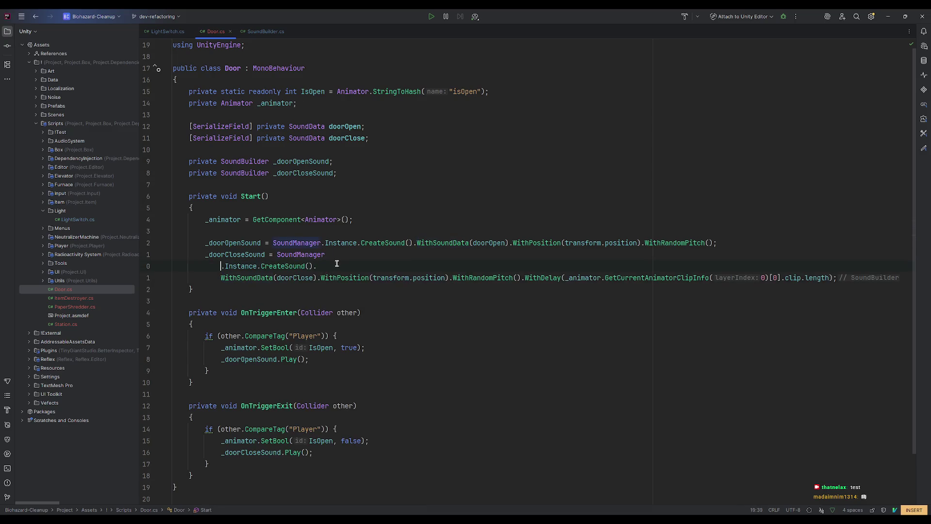
{"action": "left_click", "coordinate": [258, 266]}
{"action": "key", "text": "Return"}
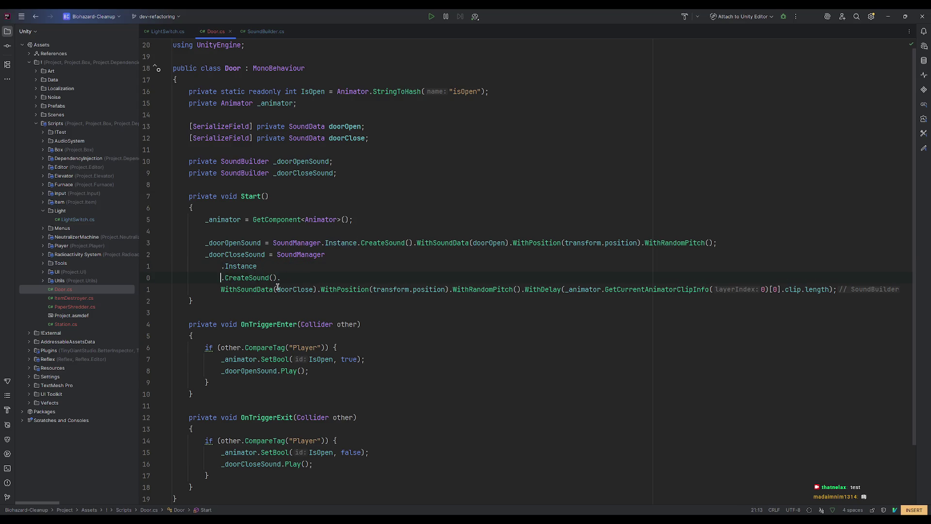
{"action": "key", "text": "Return"}
{"action": "left_click", "coordinate": [352, 301]}
{"action": "key", "text": "Return"}
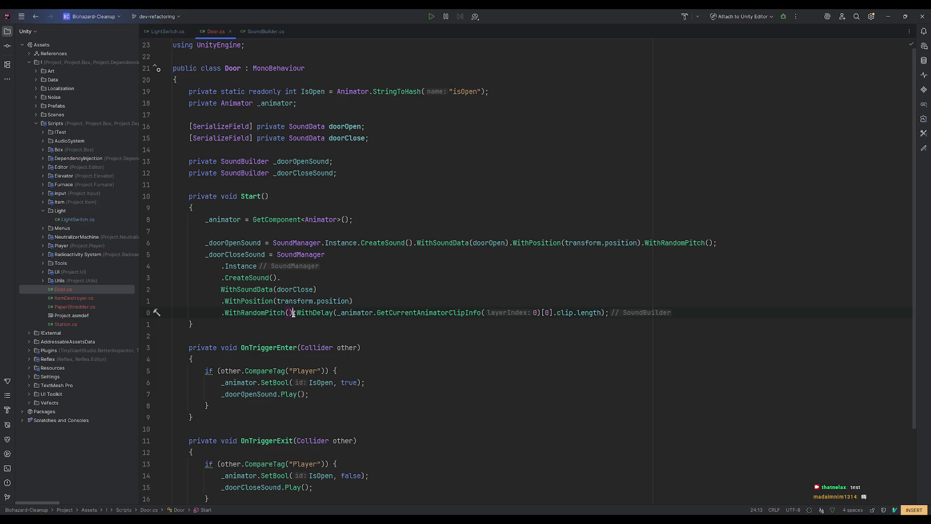
{"action": "left_click", "coordinate": [293, 312]}
{"action": "key", "text": "Return"}
{"action": "left_click", "coordinate": [534, 358]}
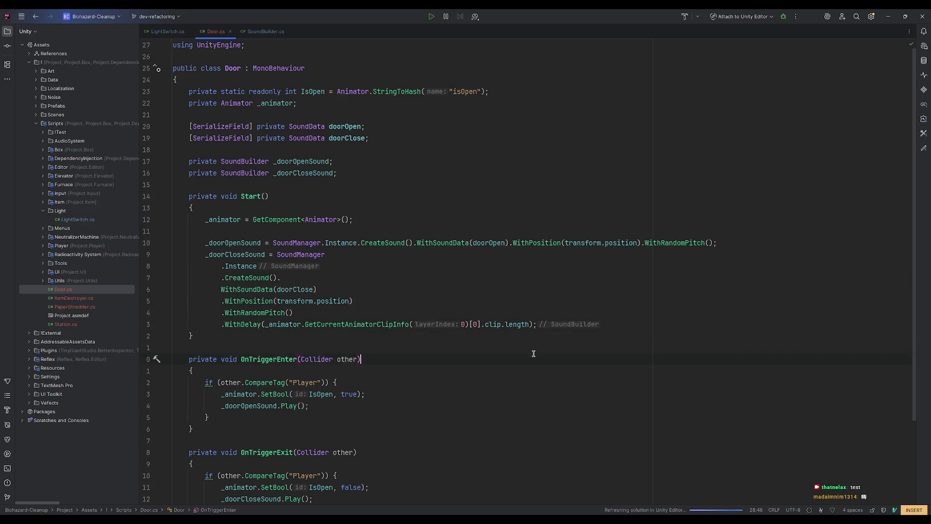
- Subtract .1f from the clip-length delay, making it clip.length - .1f
{"action": "left_click", "coordinate": [528, 324]}
{"action": "type", "text": "- .1f"}
{"action": "key", "text": "Up"}
{"action": "key", "text": "Up"}
{"action": "key", "text": "Up"}
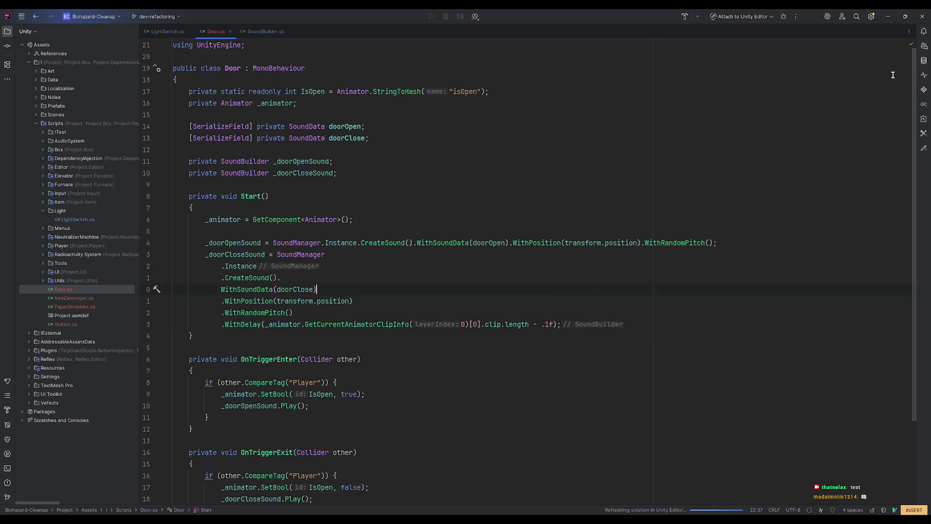
{"action": "left_click", "coordinate": [552, 324]}
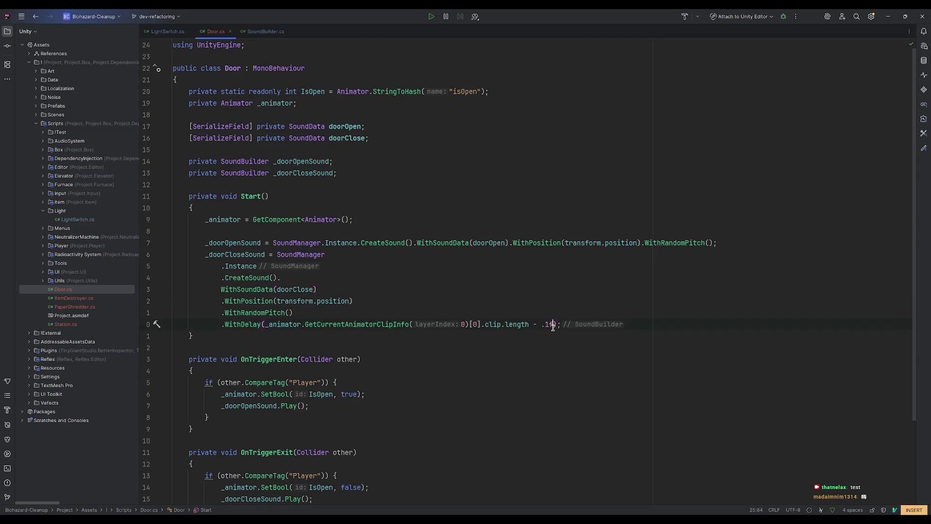
{"action": "key", "text": "Up"}
{"action": "key", "text": "Up"}
{"action": "key", "text": "Up"}
{"action": "left_click", "coordinate": [894, 13]}
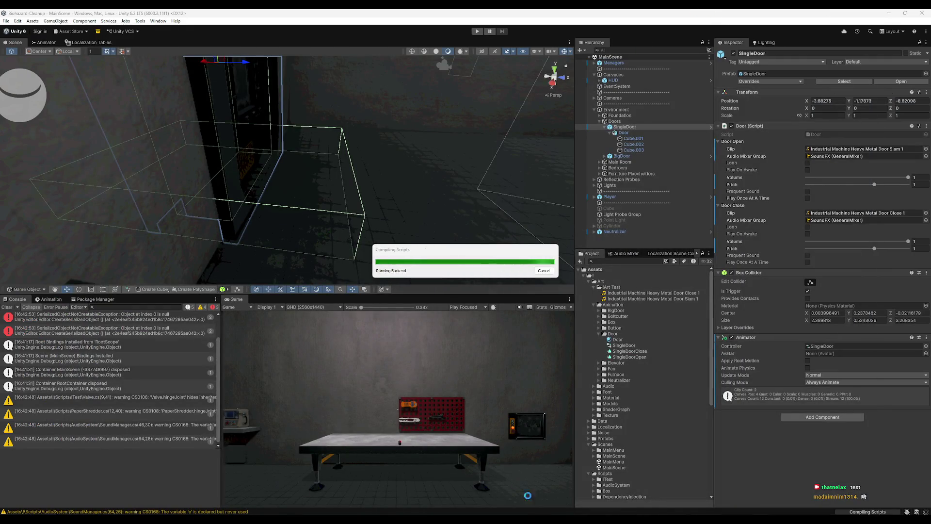
- Play-test by walking the player through the SingleDoor into the bedroom, then stop Play mode
{"action": "mouse_move", "coordinate": [545, 521]}
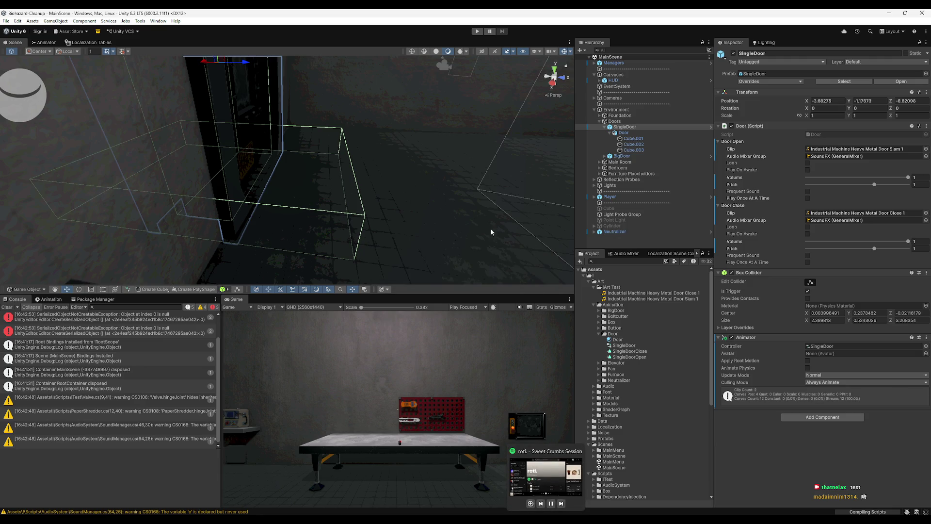
{"action": "left_click", "coordinate": [480, 30]}
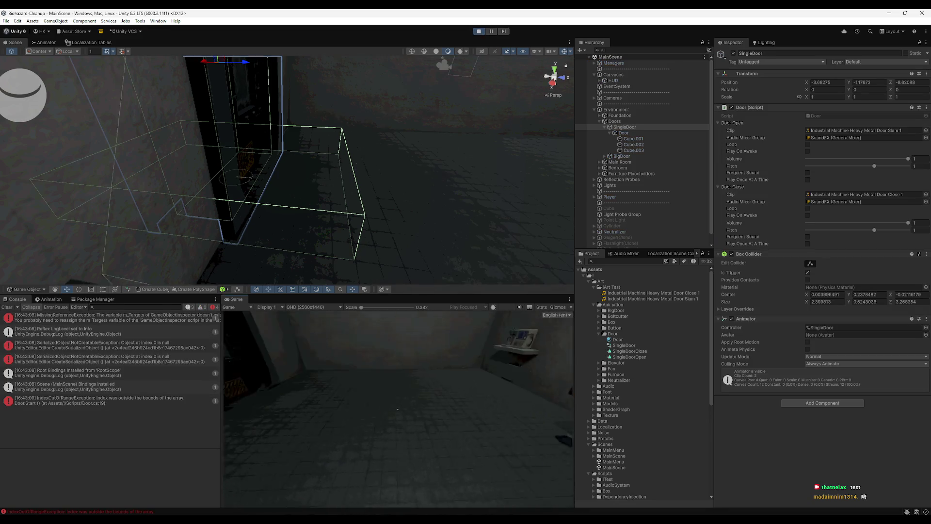
{"action": "key", "text": "w"}
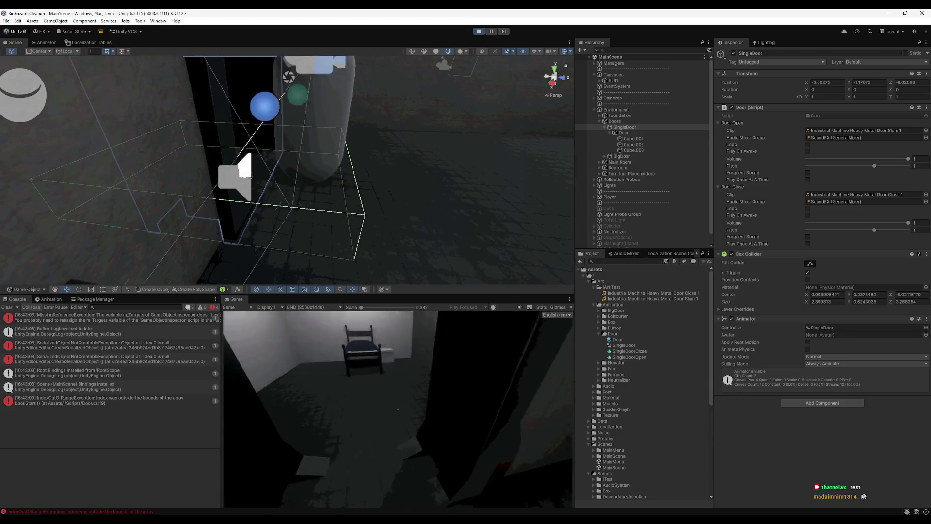
{"action": "key", "text": "w"}
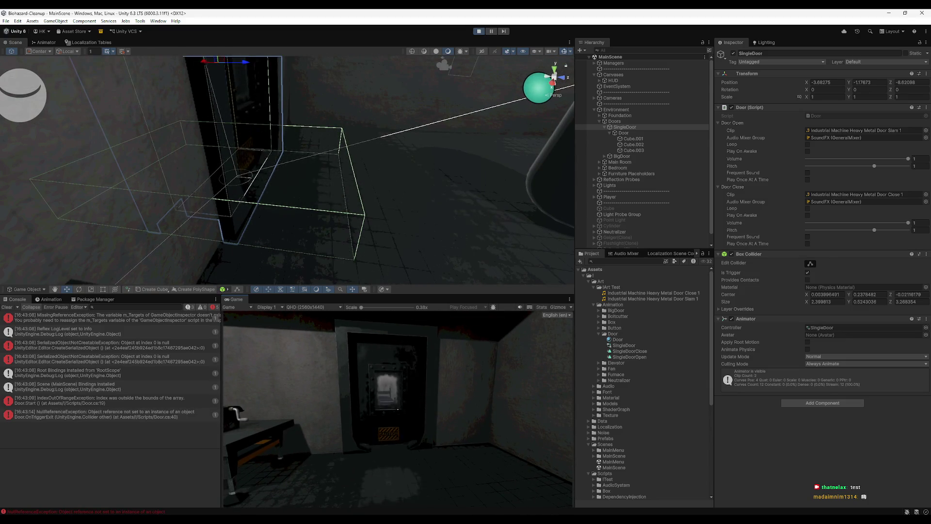
{"action": "key", "text": "super"}
{"action": "key", "text": "Escape"}
{"action": "left_click", "coordinate": [480, 35]}
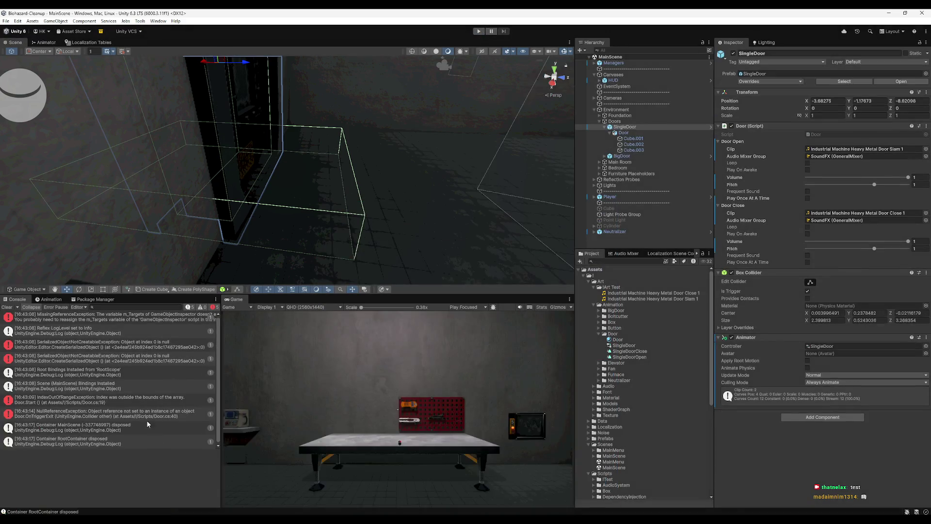
{"action": "key", "text": "alt+Tab"}
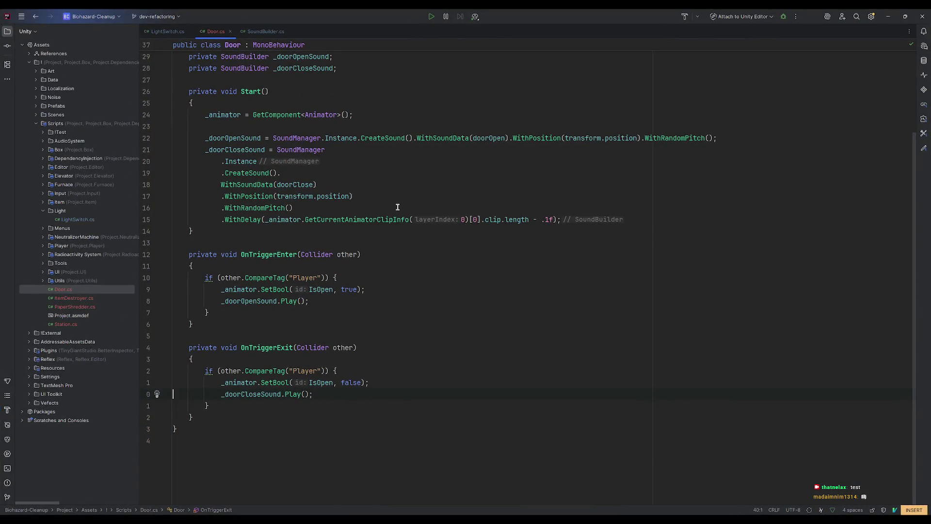
- Read GetCurrentAnimatorClipInfo's quick documentation on the WithDelay line of the close sound
{"action": "left_click", "coordinate": [261, 394]}
{"action": "left_click", "coordinate": [250, 219]}
{"action": "mouse_move", "coordinate": [319, 219]}
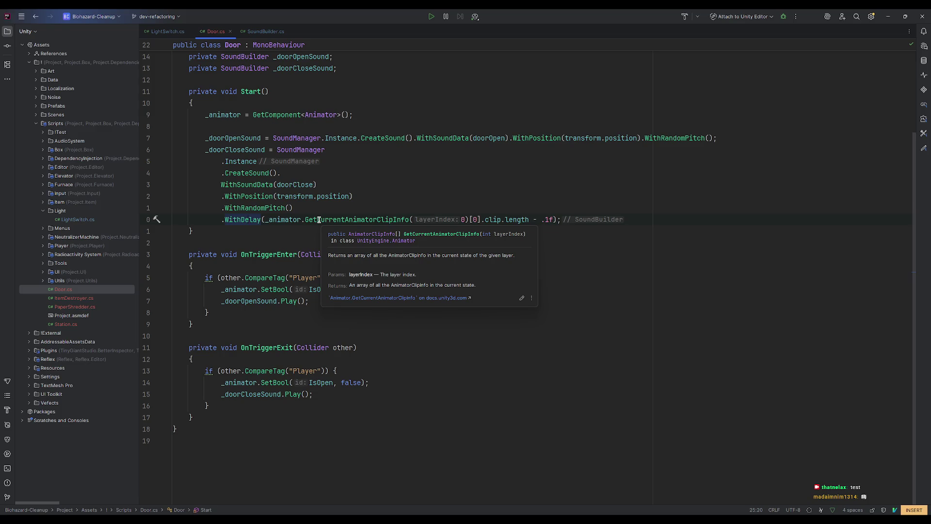
{"action": "key", "text": "Escape"}
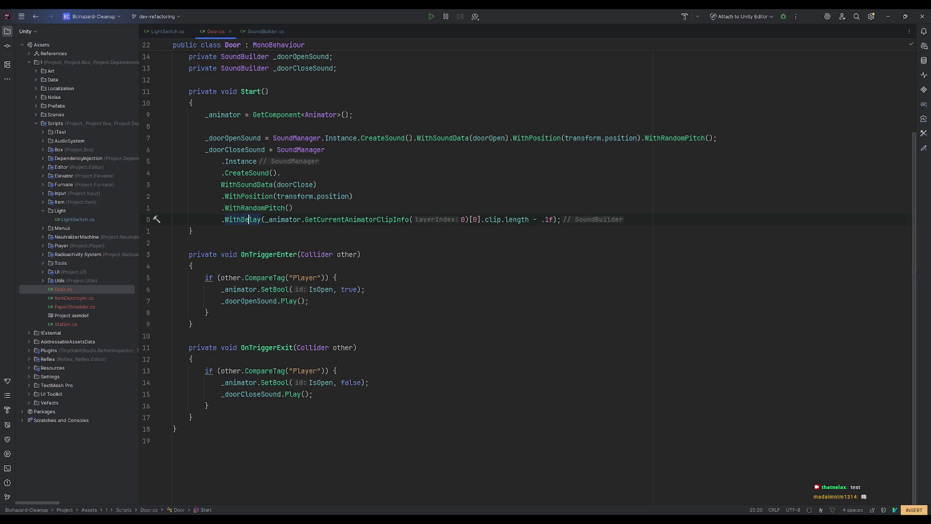
{"action": "key", "text": "alt+Tab"}
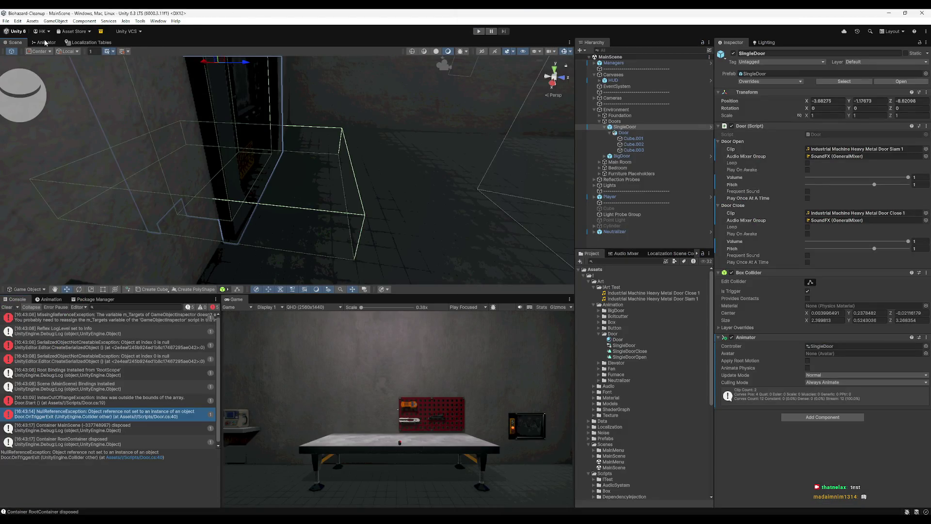
- Inspect the SingleDoor animator's Base Layer settings, then bring up the Google results in Chrome
{"action": "left_click", "coordinate": [633, 138]}
{"action": "left_click", "coordinate": [46, 42]}
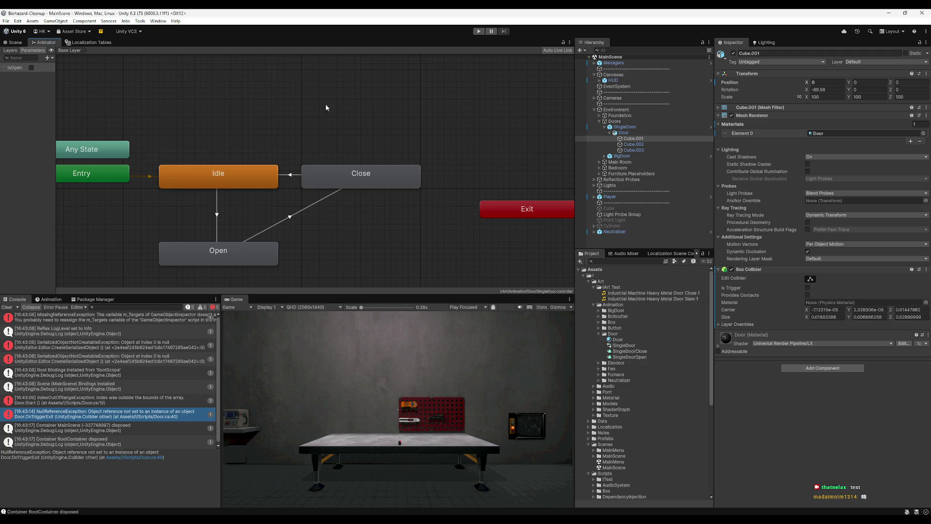
{"action": "left_click", "coordinate": [625, 127]}
{"action": "left_click", "coordinate": [10, 50]}
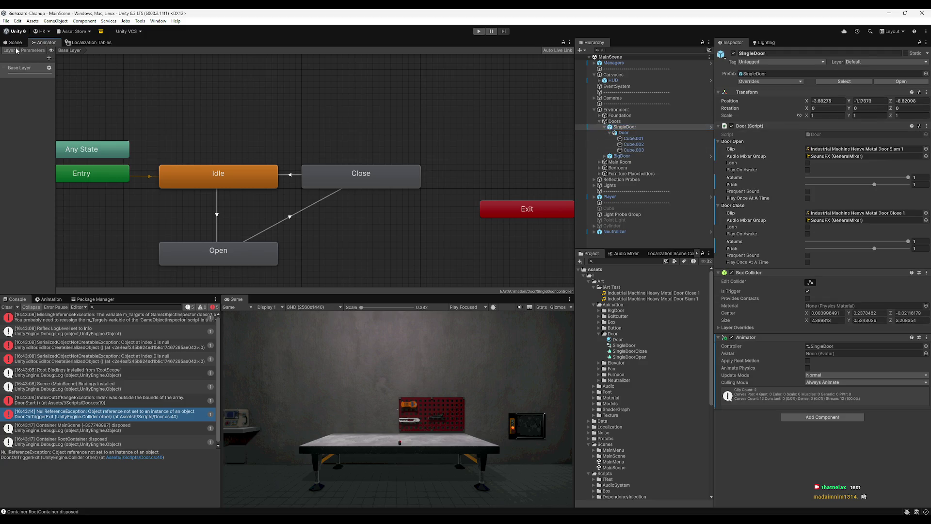
{"action": "left_click", "coordinate": [39, 67]}
{"action": "left_click", "coordinate": [6, 69]}
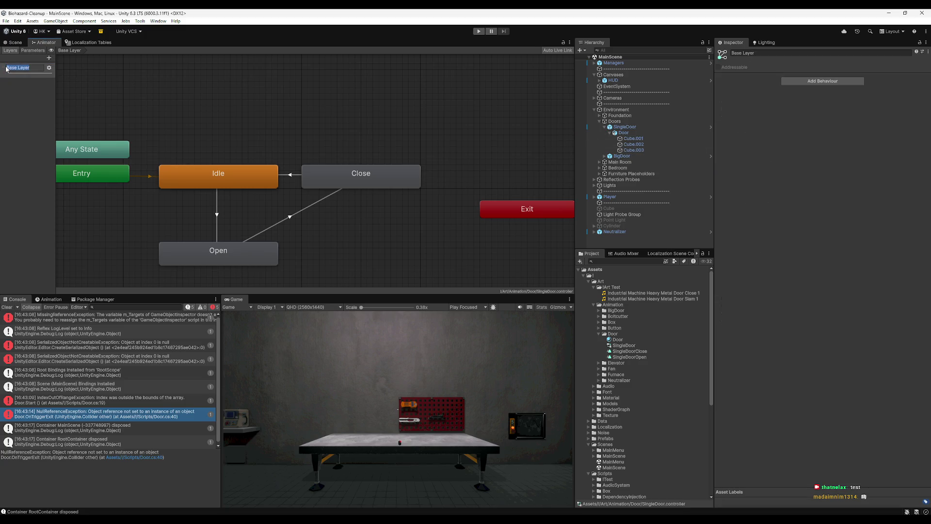
{"action": "left_click", "coordinate": [49, 68]}
{"action": "left_click", "coordinate": [49, 68]}
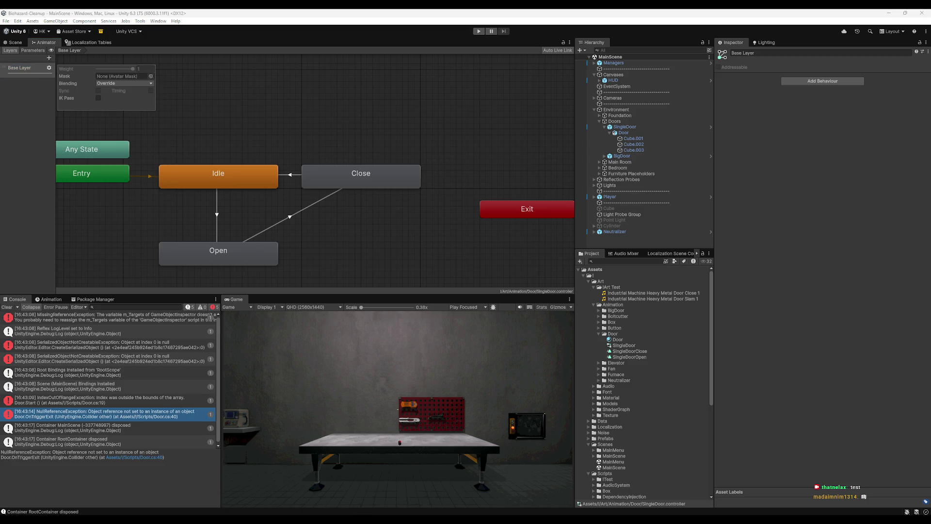
{"action": "left_click", "coordinate": [365, 500]}
{"action": "left_click", "coordinate": [201, 31]}
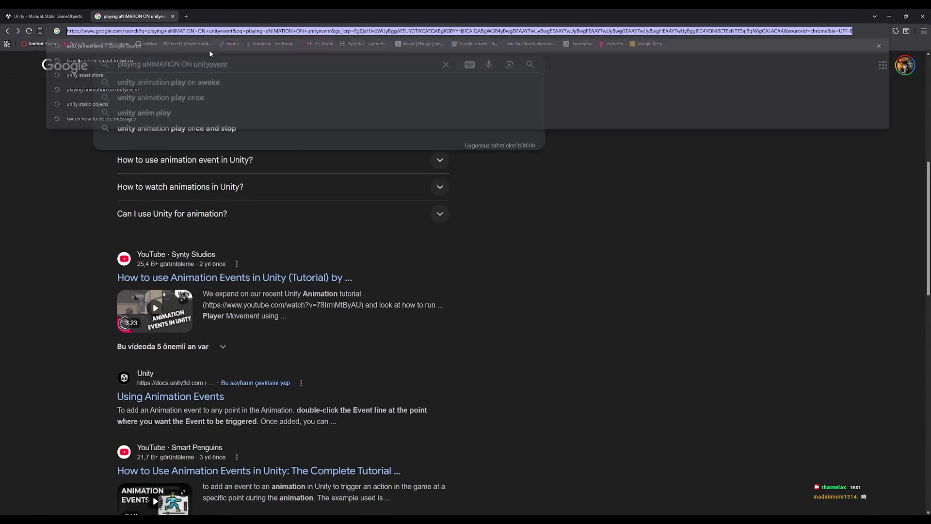
- Search Google for 'unity animator how to get current clip'
{"action": "type", "text": "aunuity"}
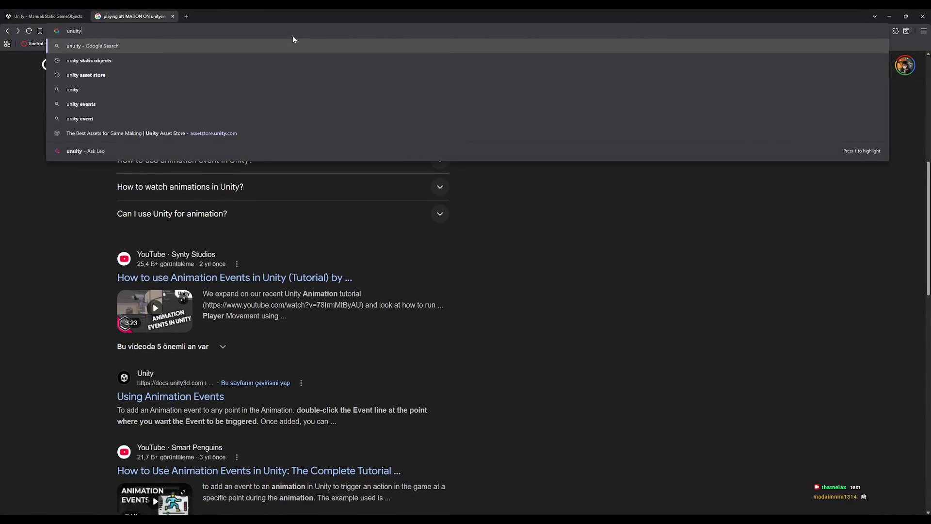
{"action": "key", "text": "Escape"}
{"action": "key", "text": "ctrl+l"}
{"action": "type", "text": "unt"}
{"action": "key", "text": "BackSpace"}
{"action": "type", "text": "ity a"}
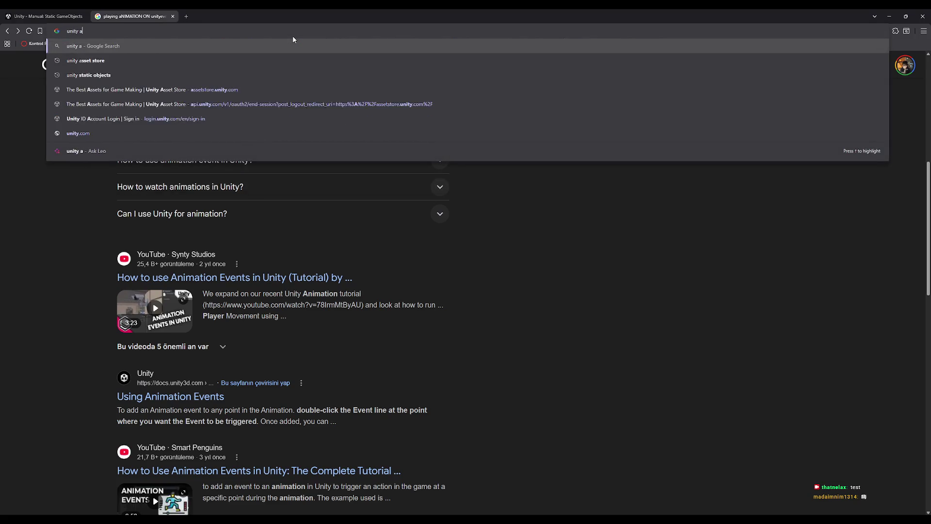
{"action": "type", "text": "nimator how to ge"}
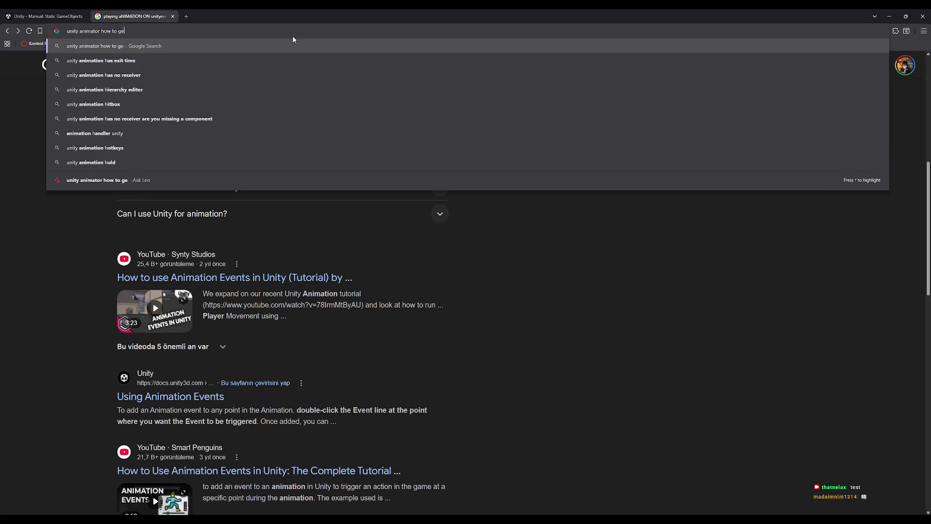
{"action": "type", "text": "t current clip"}
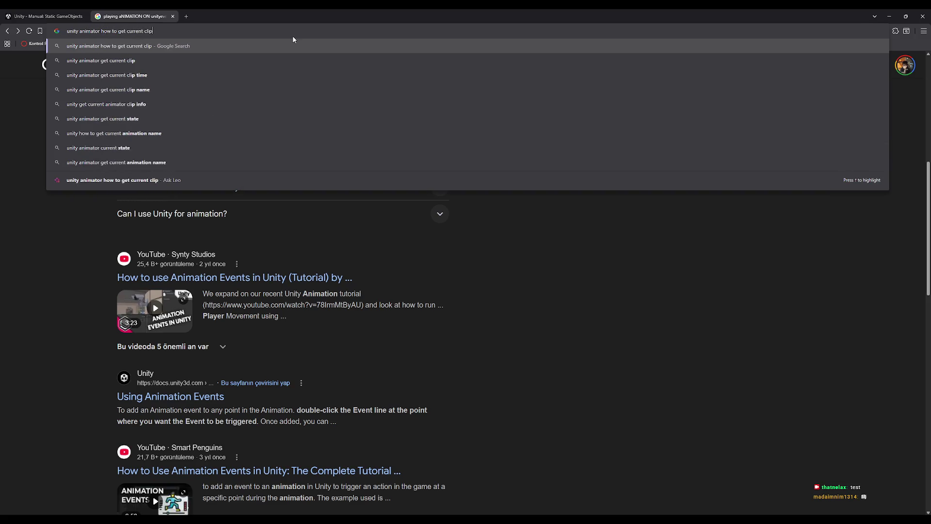
{"action": "key", "text": "Return"}
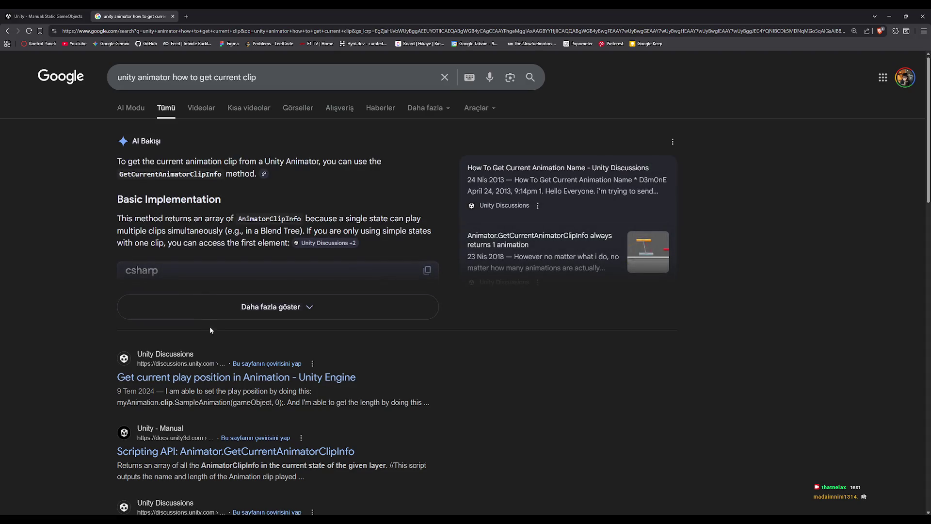
- Expand and read the AI overview's code example, then minimize Chrome
{"action": "left_click", "coordinate": [211, 308]}
{"action": "scroll", "coordinate": [202, 279], "scroll_direction": "down", "scroll_amount": 2}
{"action": "scroll", "coordinate": [202, 235], "scroll_direction": "down", "scroll_amount": 1}
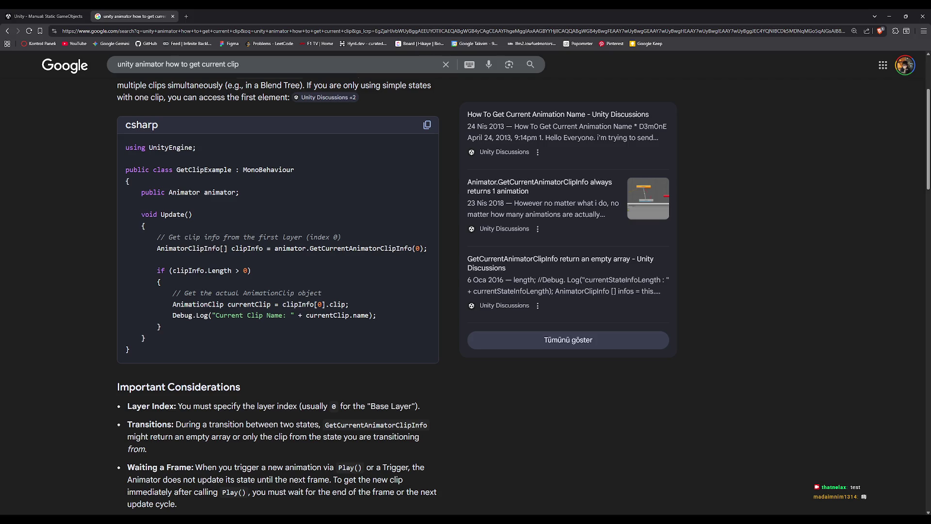
{"action": "left_click", "coordinate": [889, 16]}
{"action": "mouse_move", "coordinate": [546, 519]}
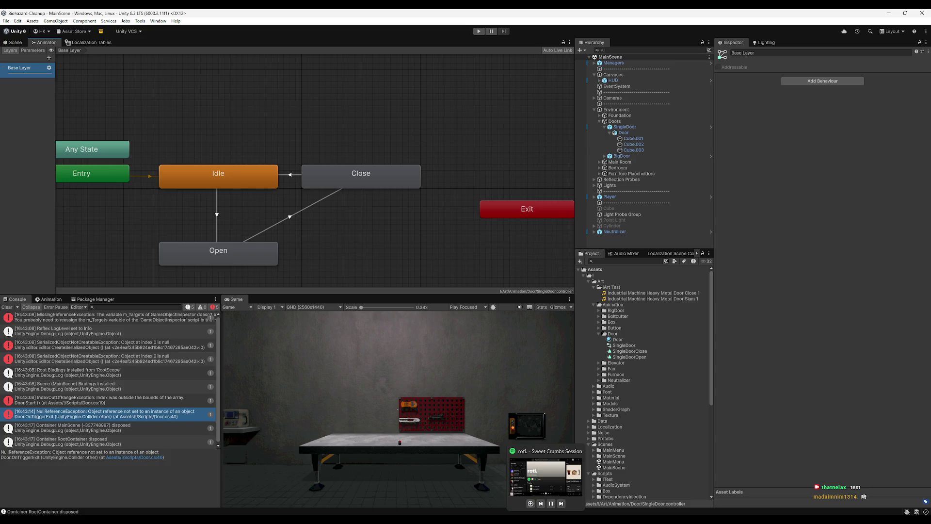
- Bring the Rider Door.cs editor forward and maximize it to full screen
{"action": "left_click", "coordinate": [562, 518]}
{"action": "left_click_drag", "start_coordinate": [616, 19], "coordinate": [600, 64]}
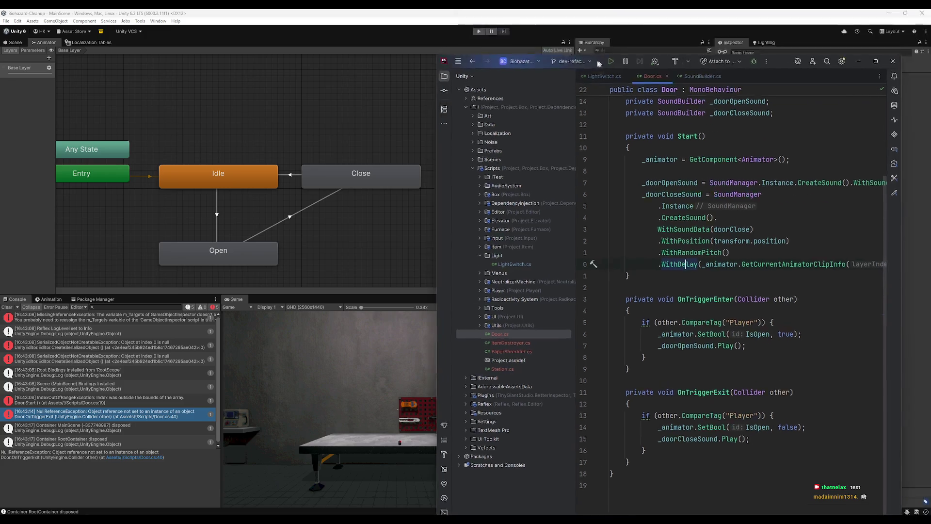
{"action": "double_click", "coordinate": [599, 64]}
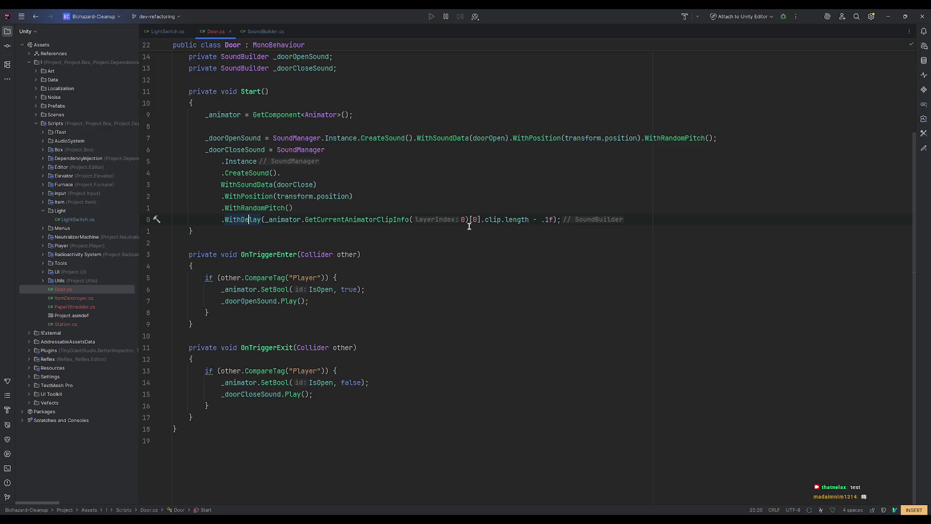
{"action": "mouse_move", "coordinate": [369, 491]}
{"action": "mouse_move", "coordinate": [204, 153]}
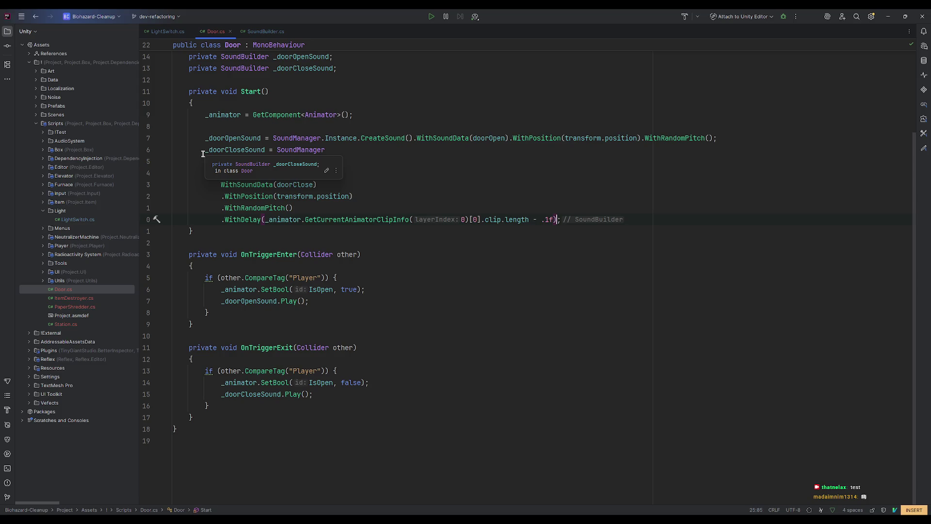
- Delete '- .1f' from the WithDelay call so the delay is plain clip.length
{"action": "left_click", "coordinate": [205, 150]}
{"action": "type", "text": "//"}
{"action": "key", "text": "BackSpace"}
{"action": "key", "text": "BackSpace"}
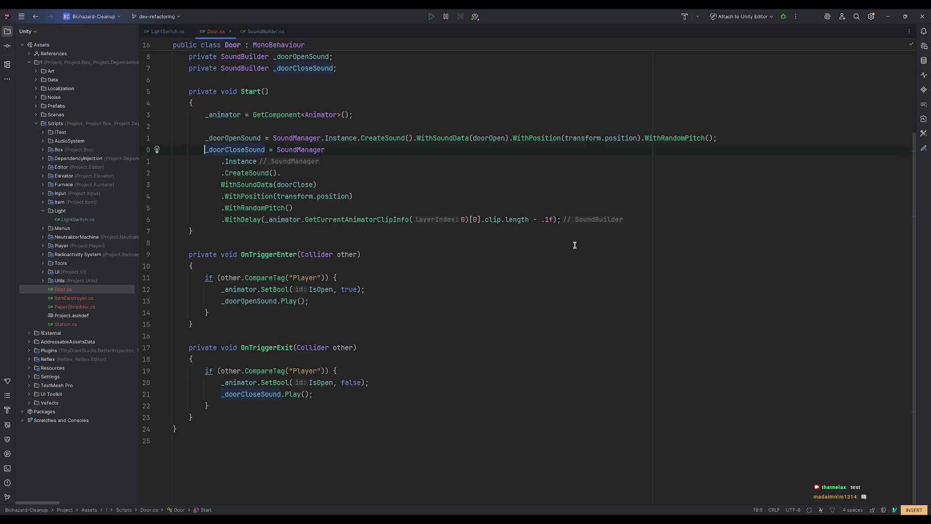
{"action": "mouse_move", "coordinate": [522, 220]}
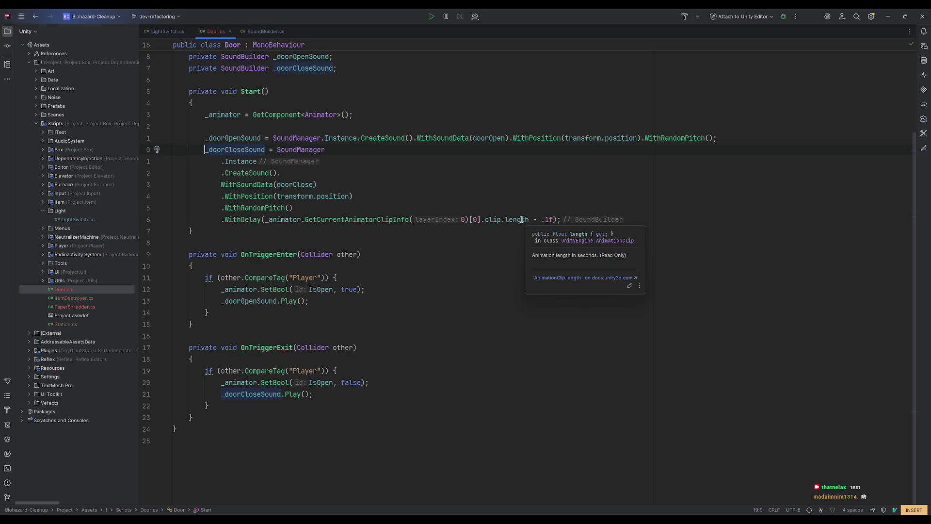
{"action": "key", "text": "BackSpace"}
{"action": "key", "text": "BackSpace"}
{"action": "key", "text": "BackSpace"}
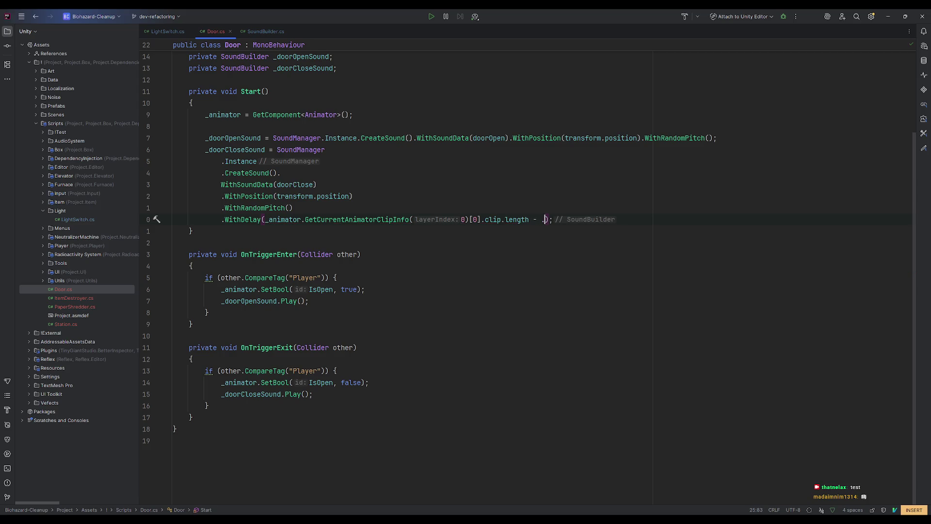
{"action": "key", "text": "BackSpace"}
{"action": "key", "text": "Down"}
{"action": "key", "text": "Down"}
{"action": "key", "text": "Down"}
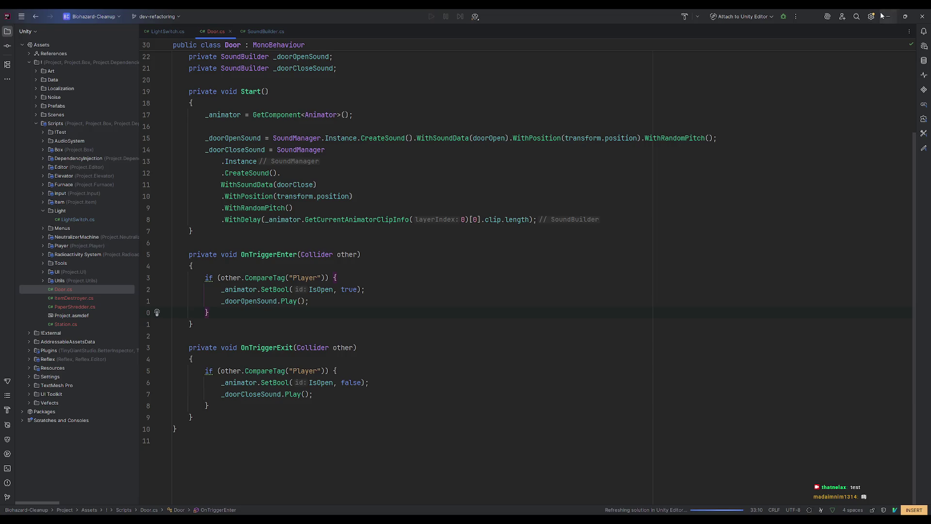
{"action": "left_click", "coordinate": [888, 16]}
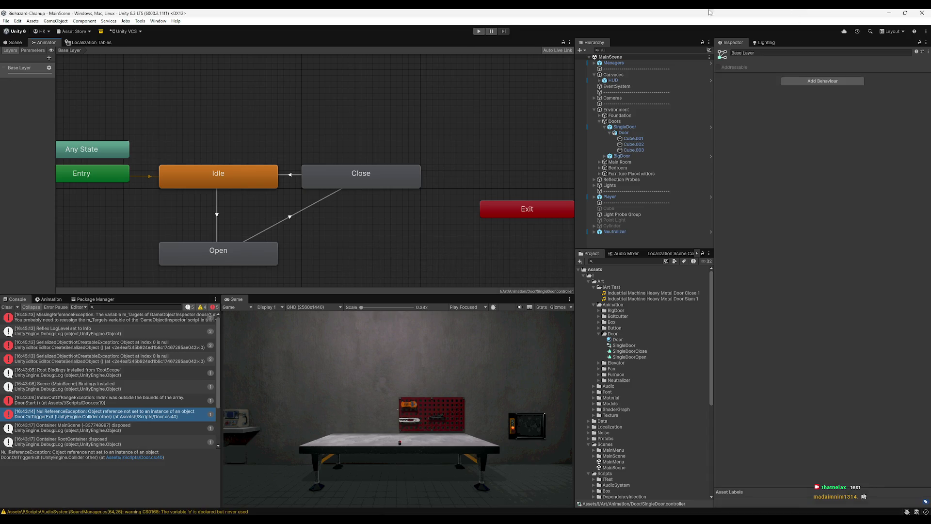
- Run a Play-mode test of the door, then stop playing and return to Rider
{"action": "left_click", "coordinate": [479, 31]}
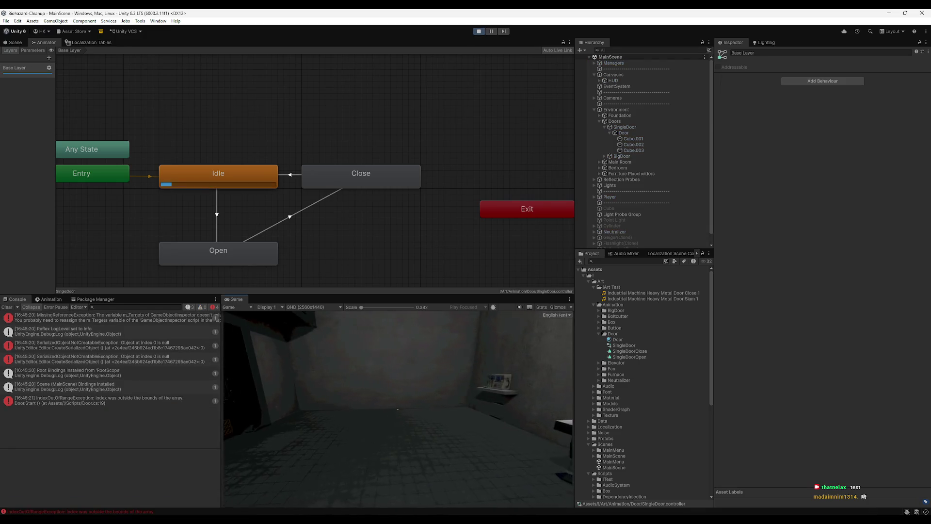
{"action": "key", "text": "super"}
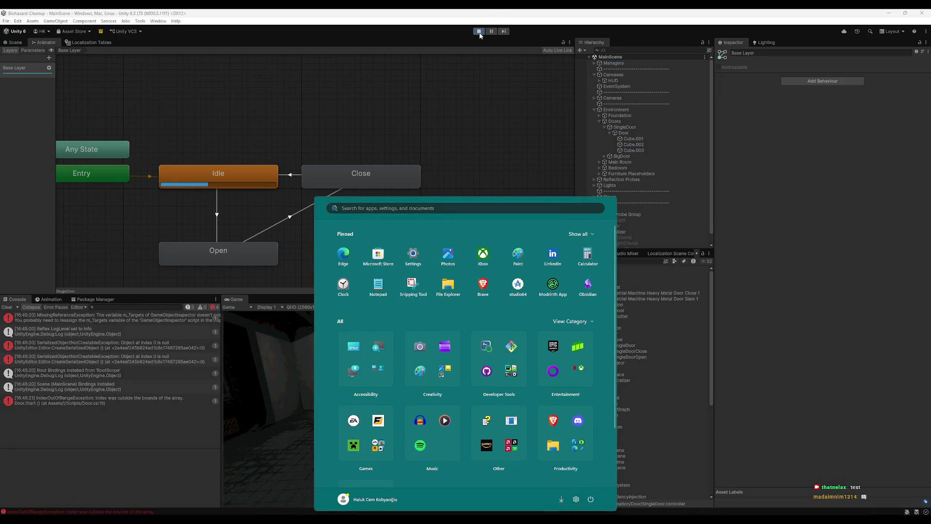
{"action": "key", "text": "super"}
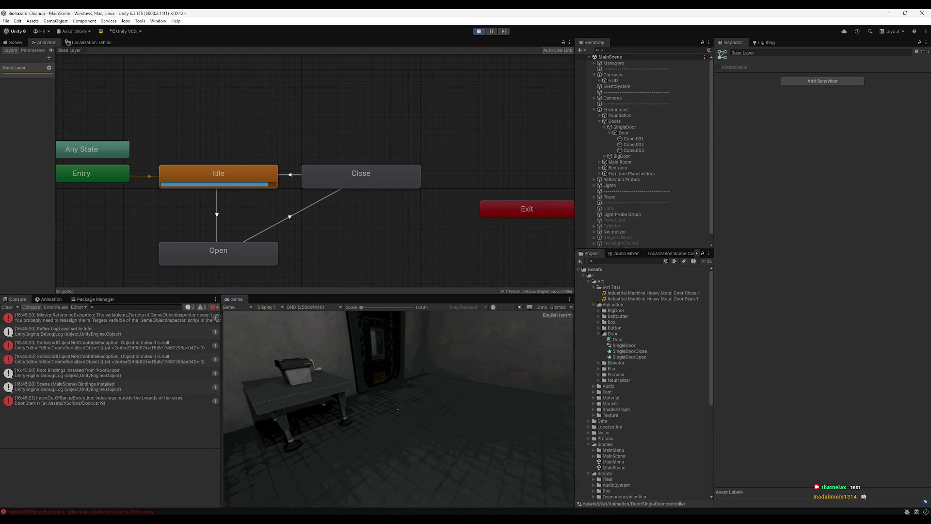
{"action": "key", "text": "super"}
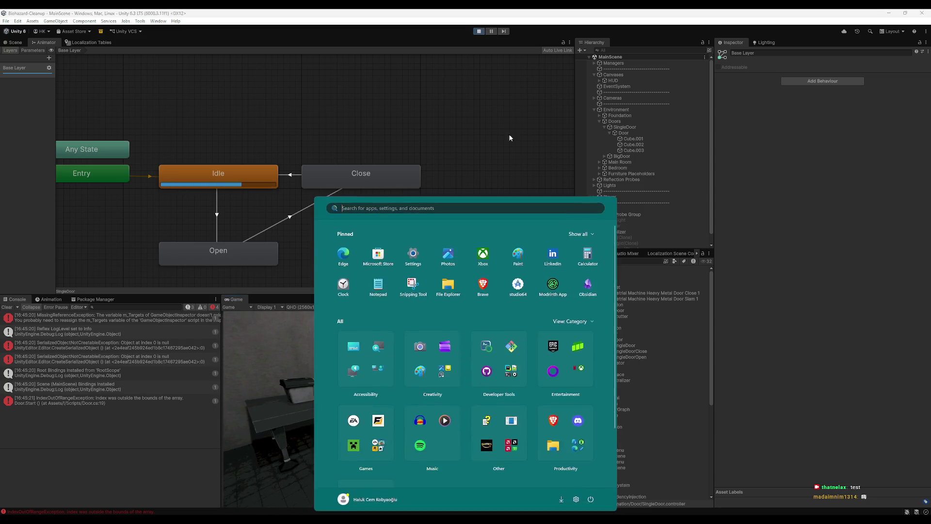
{"action": "key", "text": "super"}
{"action": "left_click", "coordinate": [475, 31]}
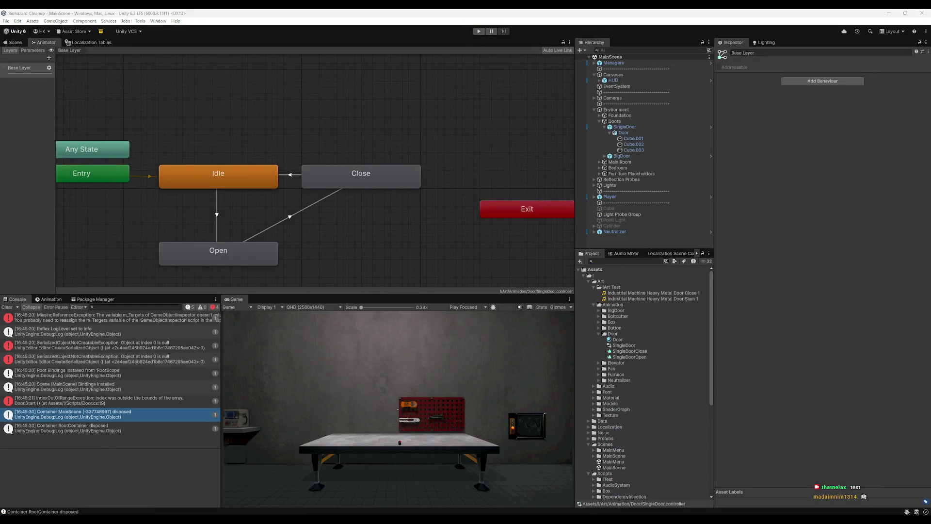
{"action": "key", "text": "alt+Tab"}
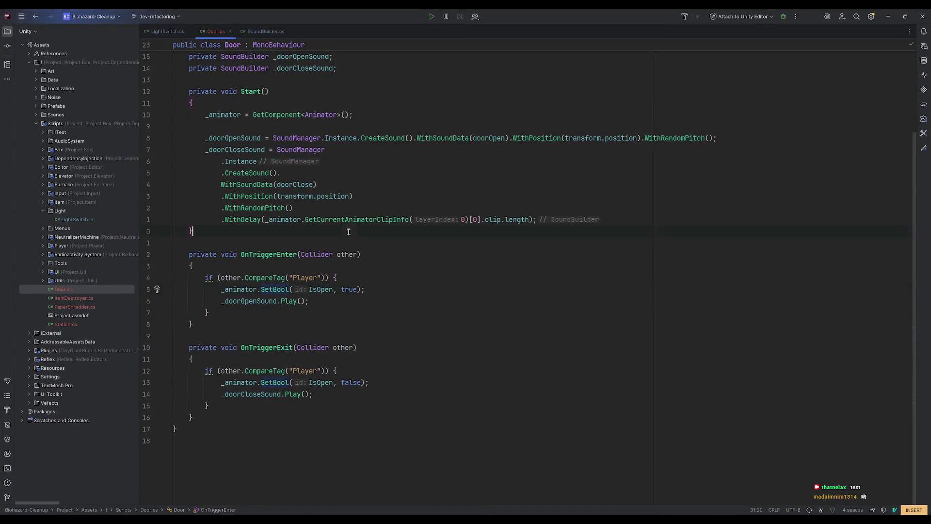
- Cut the close-sound chain from Start and paste it over _doorCloseSound.Play() in OnTriggerExit, ending with .Play()
{"action": "mouse_move", "coordinate": [207, 152]}
{"action": "left_mouse_down"}
{"action": "mouse_move", "coordinate": [602, 235]}
{"action": "mouse_move", "coordinate": [603, 222]}
{"action": "left_mouse_up"}
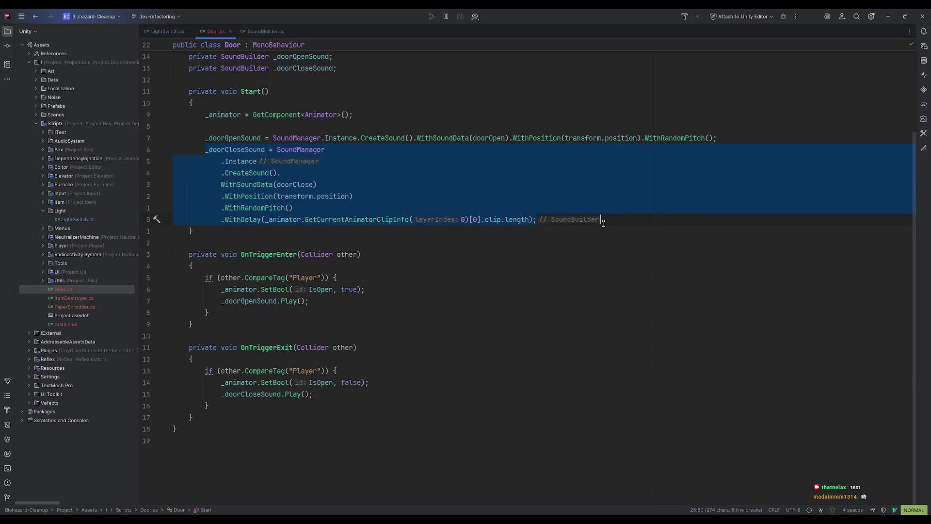
{"action": "key", "text": "BackSpace"}
{"action": "left_click", "coordinate": [223, 396]}
{"action": "key", "text": "v"}
{"action": "key", "text": "e"}
{"action": "key", "text": "p"}
{"action": "key", "text": "5"}
{"action": "key", "text": "k"}
- Delete the '_doorCloseSound = ' assignment from the pasted chain using Vim commands
{"action": "left_click", "coordinate": [719, 398]}
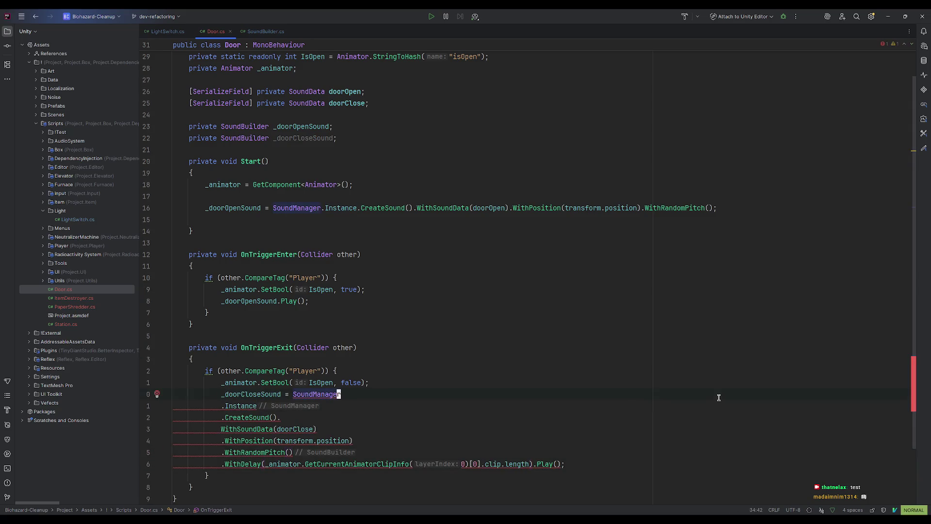
{"action": "left_click", "coordinate": [221, 394]}
{"action": "key", "text": "l"}
{"action": "key", "text": "l"}
{"action": "key", "text": "d"}
{"action": "key", "text": "b"}
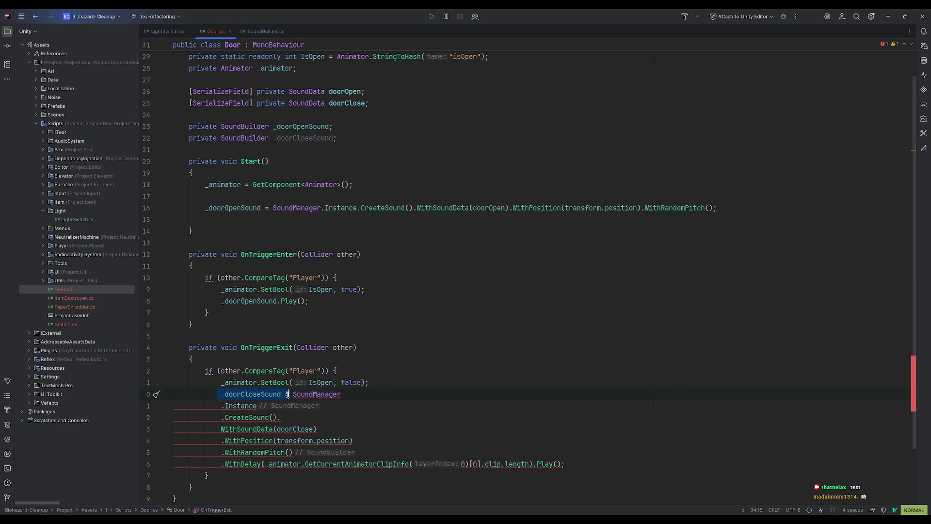
{"action": "key", "text": "d"}
{"action": "key", "text": "t"}
{"action": "key", "text": "S"}
{"action": "key", "text": "j"}
{"action": "key", "text": "e"}
- Fix the line break at the SoundManager line and restore the editor to a smaller window
{"action": "key", "text": "k"}
{"action": "key", "text": "I"}
{"action": "key", "text": "BackSpace"}
{"action": "key", "text": "Return"}
{"action": "left_click", "coordinate": [474, 367]}
{"action": "double_click", "coordinate": [884, 13]}
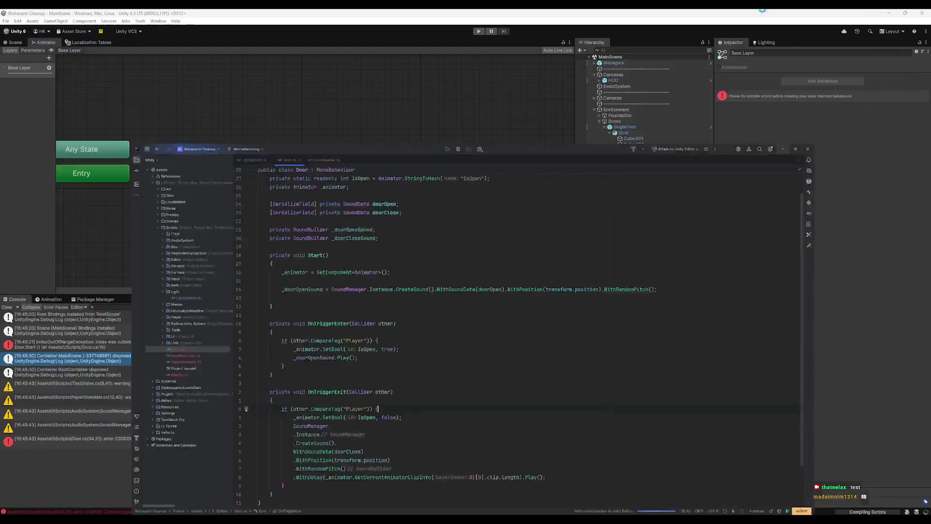
- Play-test the door in the maximized game view, walking in and out so it opens and closes
{"action": "left_click", "coordinate": [762, 9]}
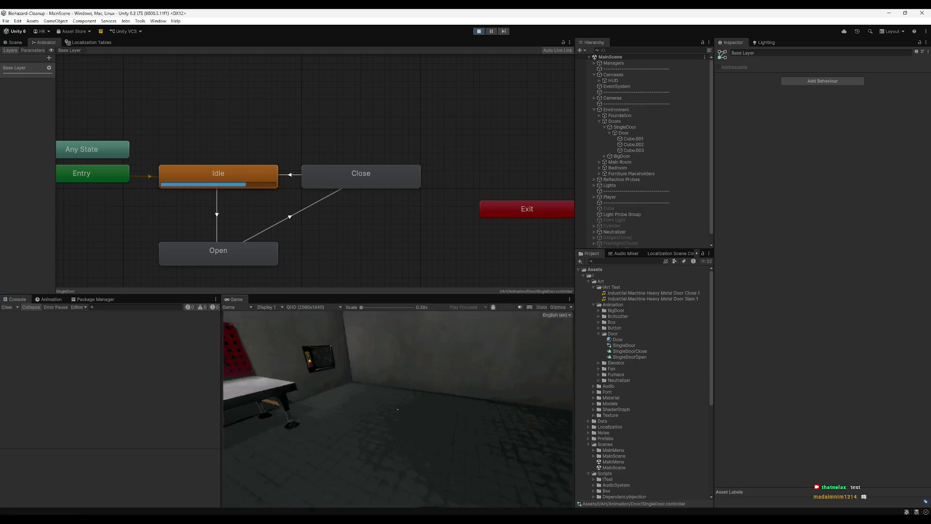
{"action": "key", "text": "e"}
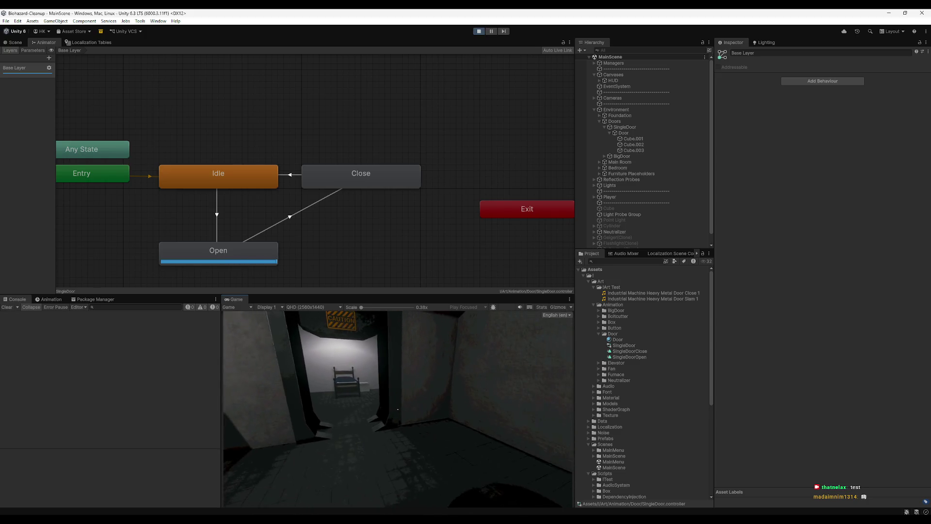
{"action": "key", "text": "e"}
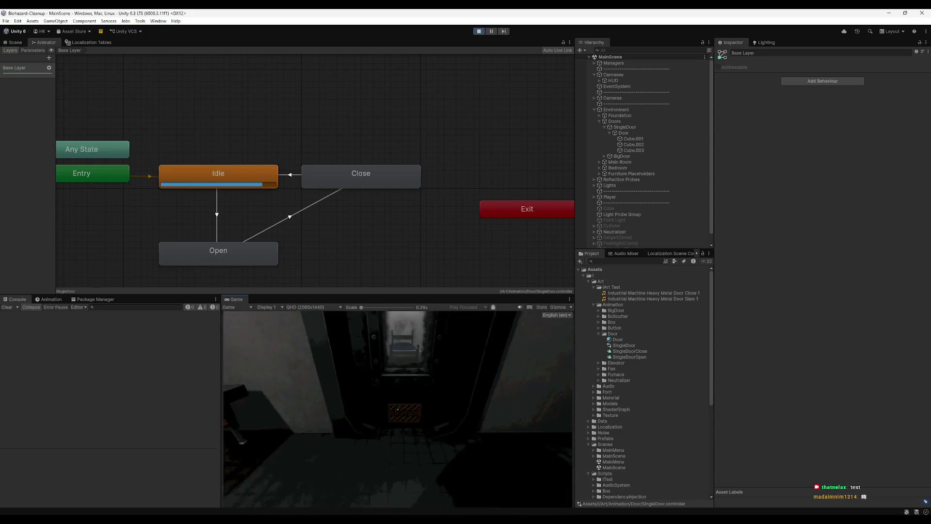
{"action": "key", "text": "e"}
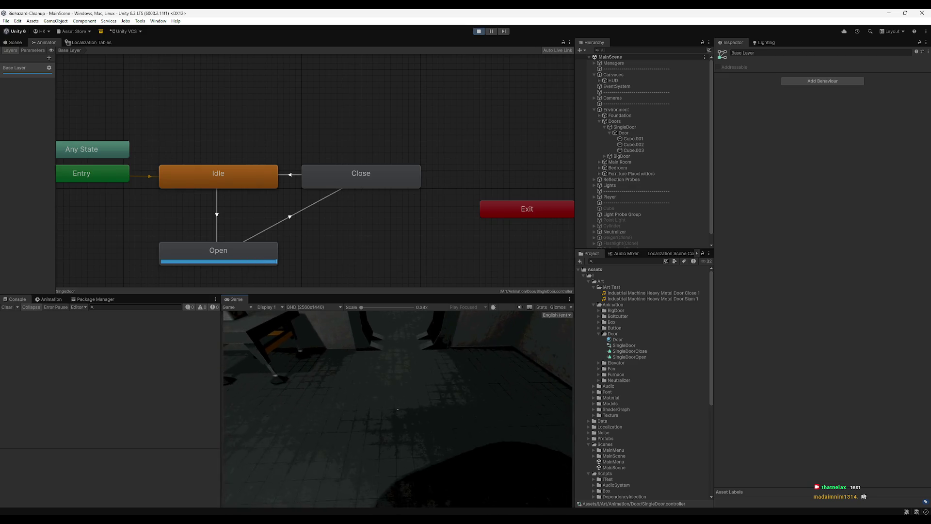
{"action": "key", "text": "super"}
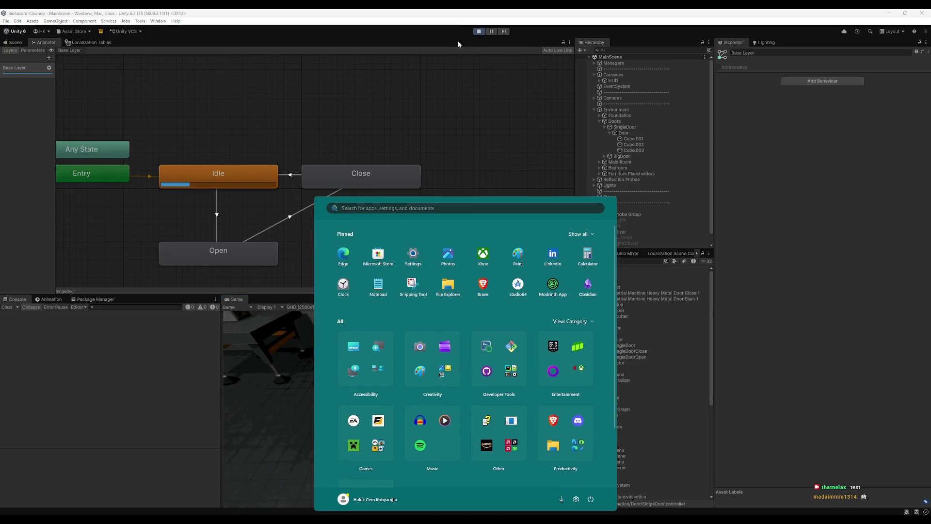
{"action": "left_click", "coordinate": [256, 431]}
{"action": "key", "text": "shift+space"}
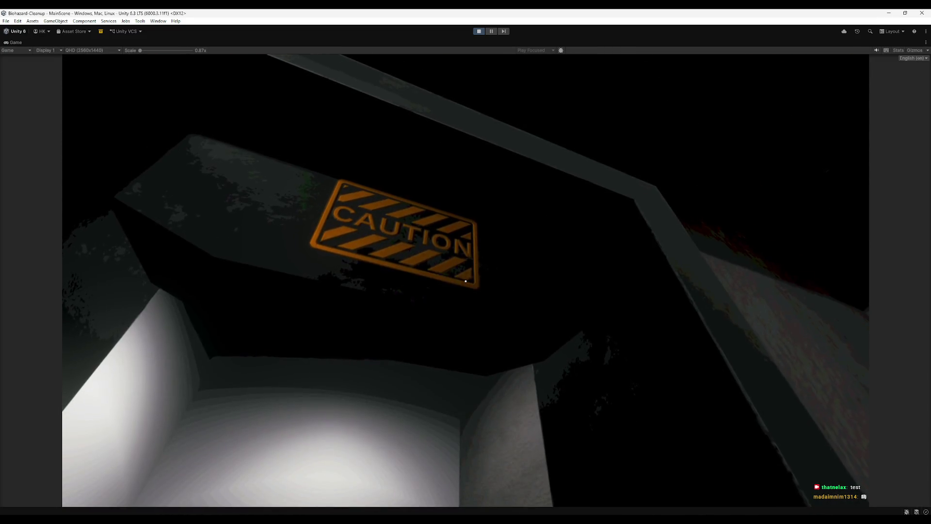
{"action": "key", "text": "s"}
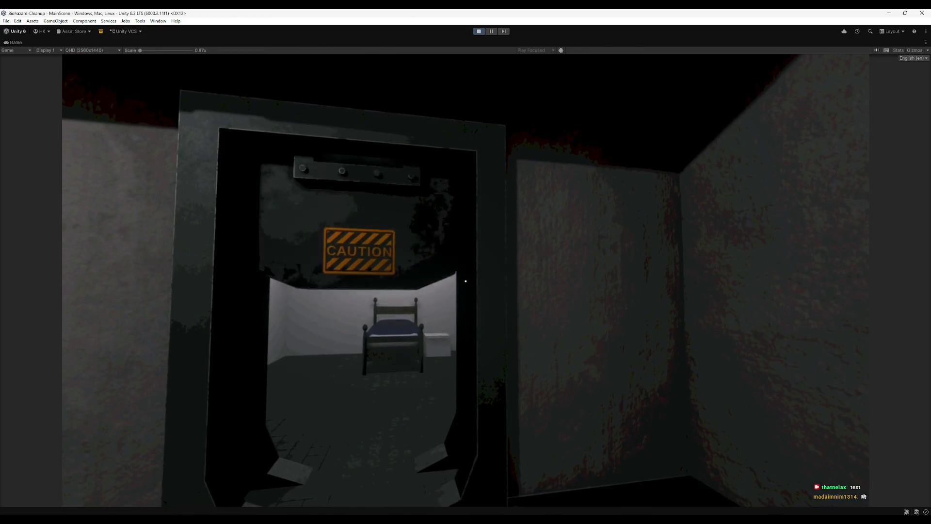
{"action": "key", "text": "w"}
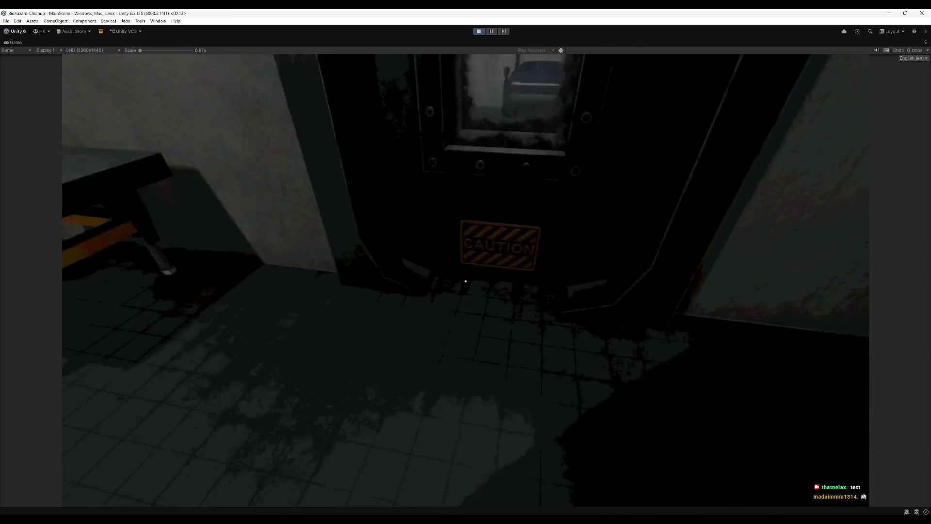
{"action": "key", "text": "s"}
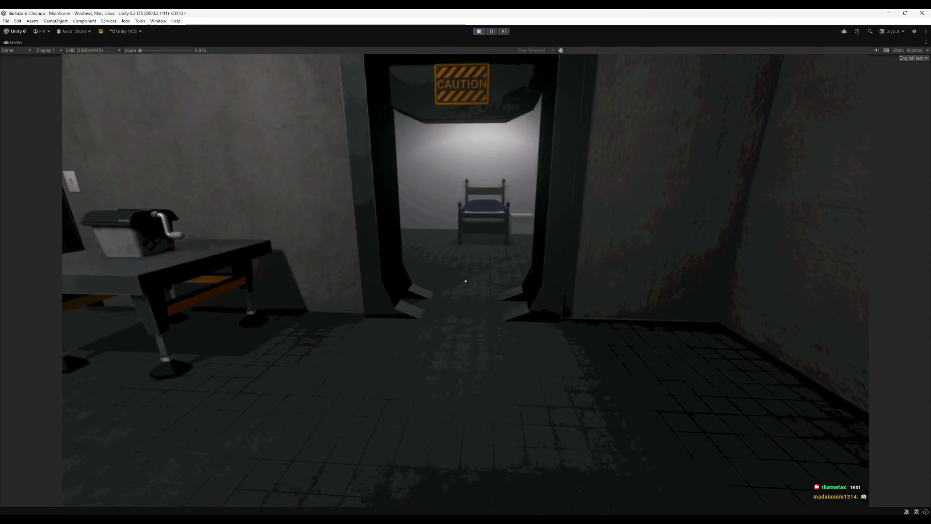
- Set the Animator's Close state Speed to 2
{"action": "key", "text": "super"}
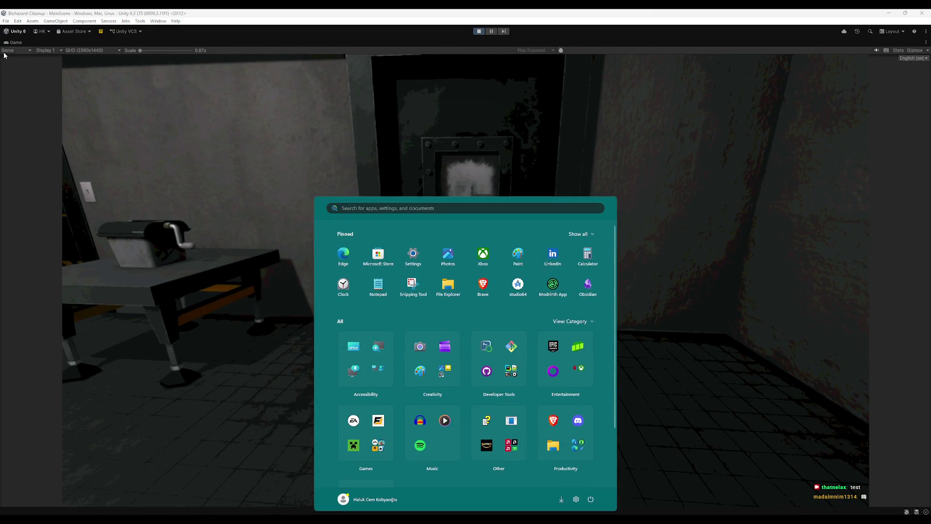
{"action": "double_click", "coordinate": [14, 43]}
{"action": "left_click", "coordinate": [407, 183]}
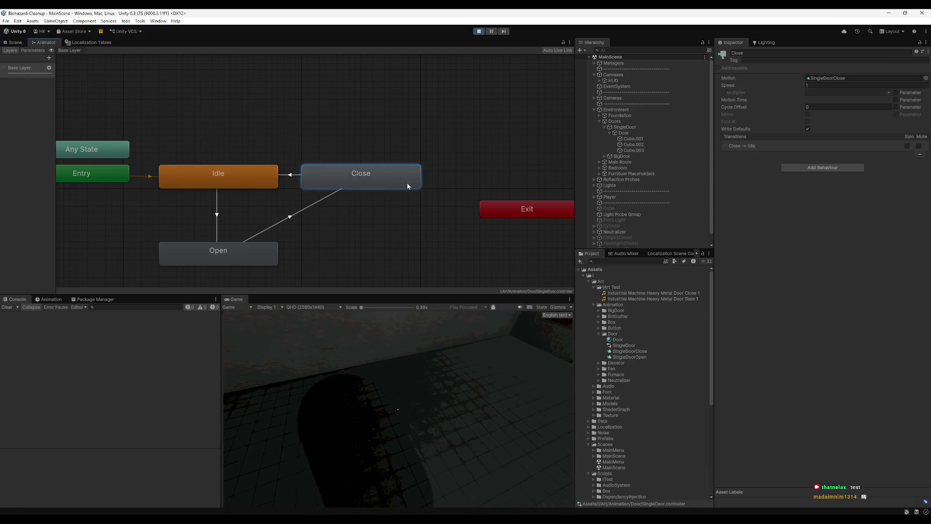
{"action": "left_click", "coordinate": [461, 341]}
{"action": "key", "text": "w"}
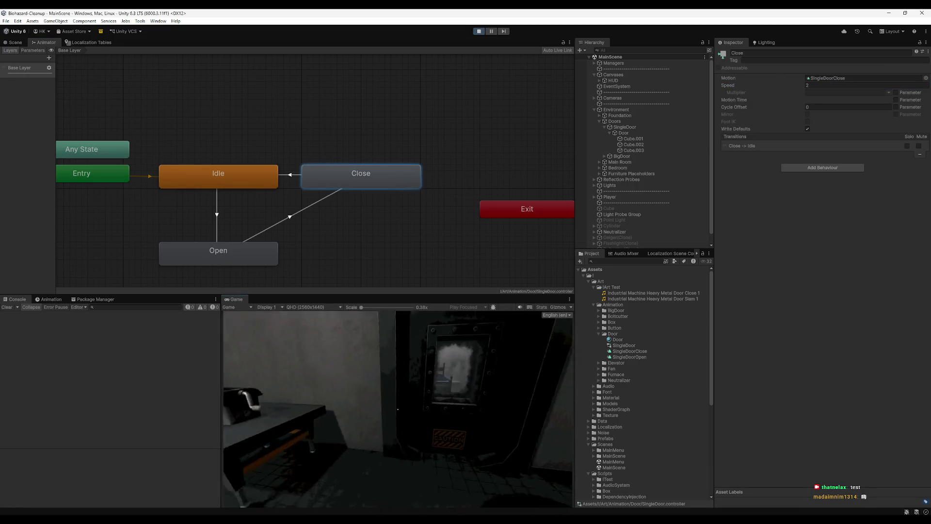
{"action": "mouse_move", "coordinate": [398, 409]}
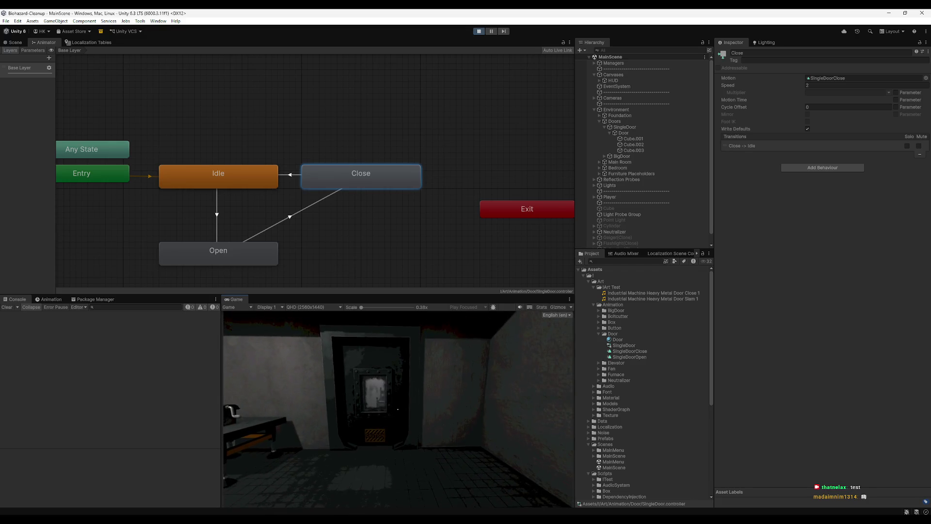
- Stop Play mode and switch to Door.cs in Rider
{"action": "key", "text": "super"}
{"action": "left_click", "coordinate": [478, 31]}
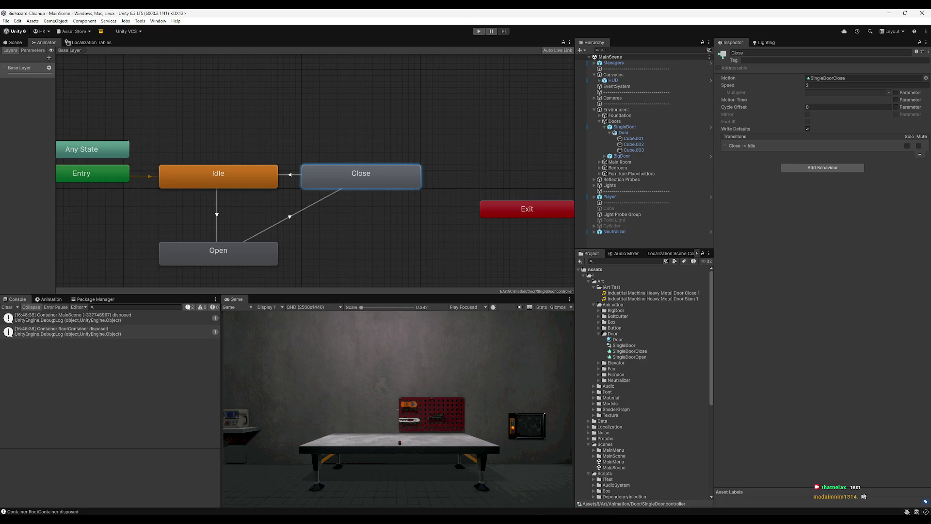
{"action": "key", "text": "alt+Tab"}
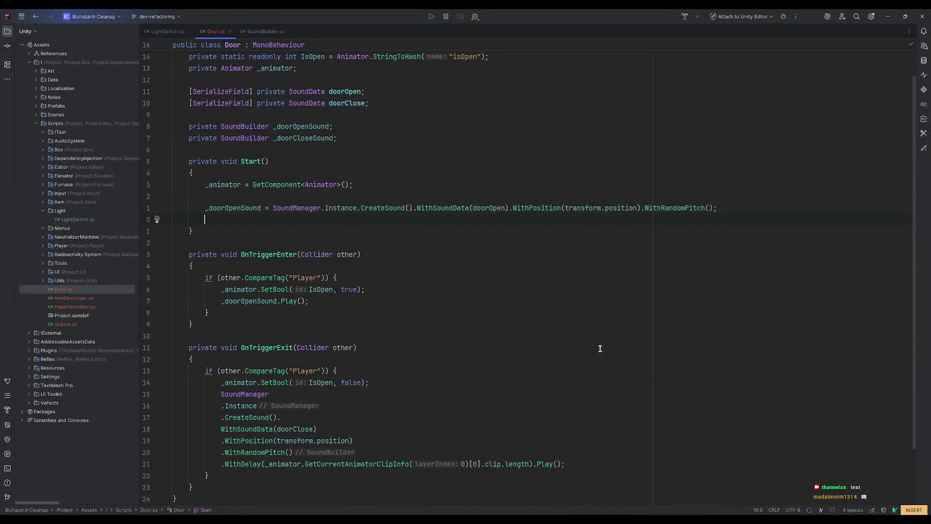
- Append ' / 2' to clip.length in the close-sound WithDelay call, then return to Unity
{"action": "scroll", "coordinate": [600, 349], "scroll_direction": "down", "scroll_amount": 2}
{"action": "left_click", "coordinate": [528, 393]}
{"action": "type", "text": "/ 2"}
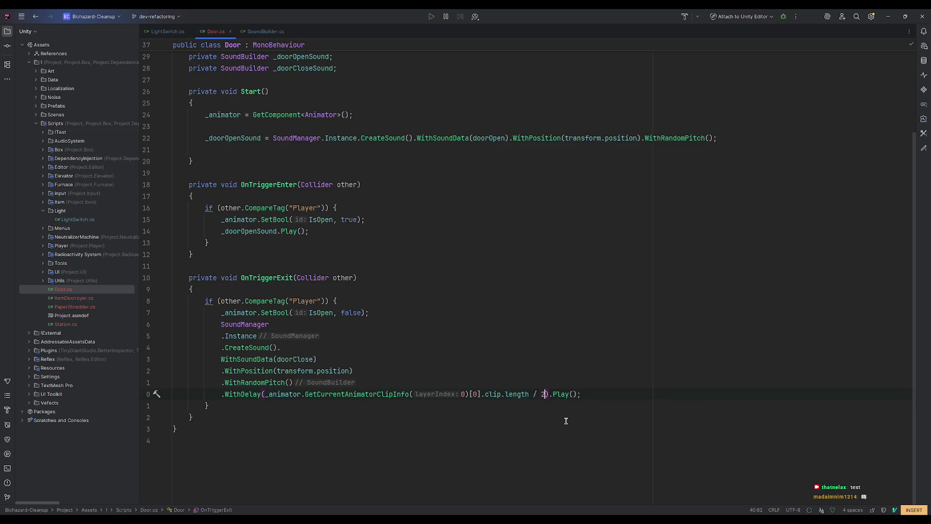
{"action": "left_click", "coordinate": [526, 347]}
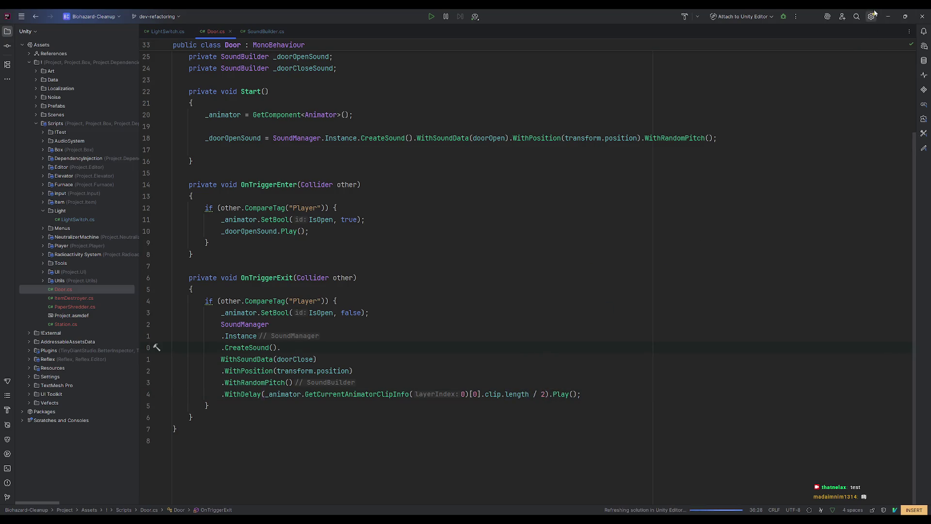
{"action": "left_click", "coordinate": [888, 16]}
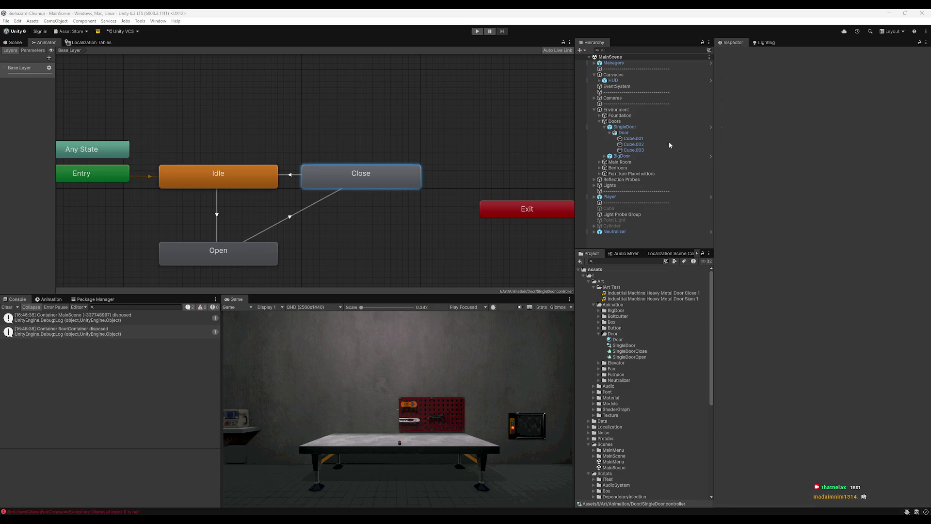
- Select SingleDoor, enter Play mode, and walk up to the door and back away
{"action": "left_click", "coordinate": [643, 127]}
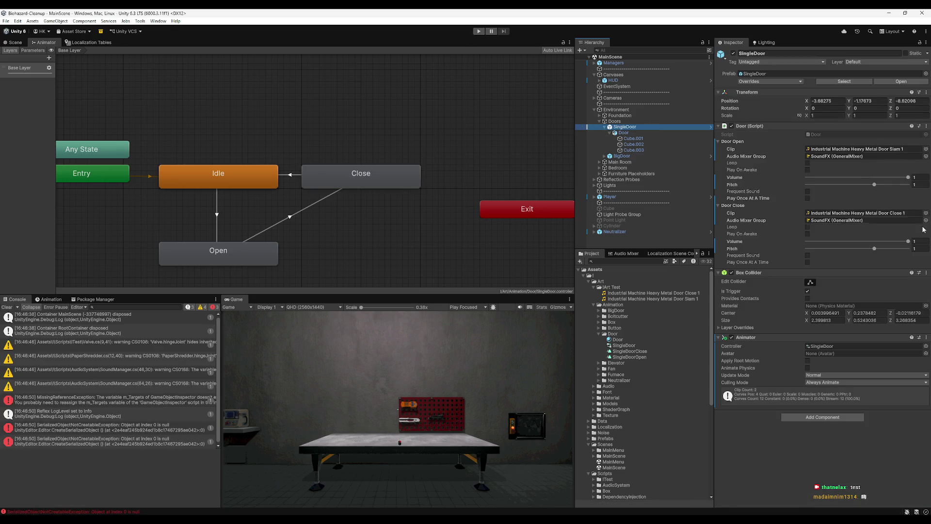
{"action": "left_click", "coordinate": [480, 31]}
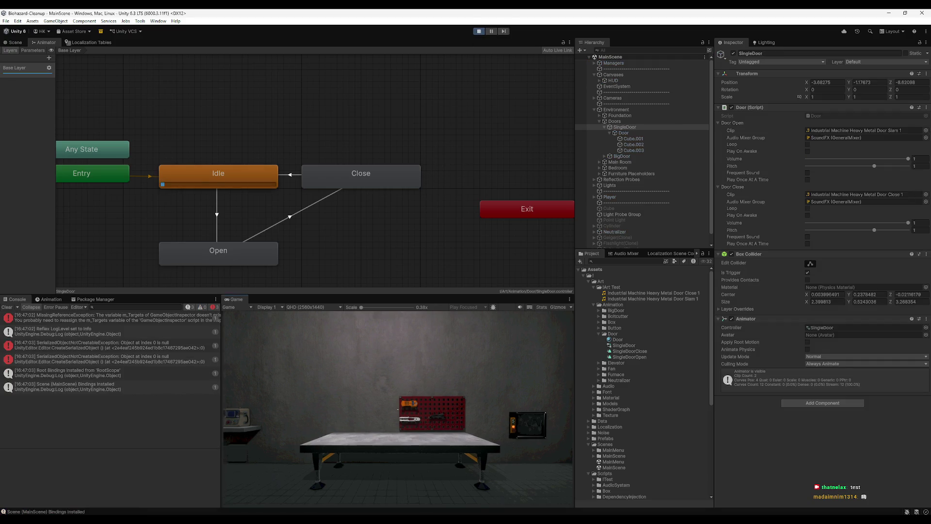
{"action": "key", "text": "e"}
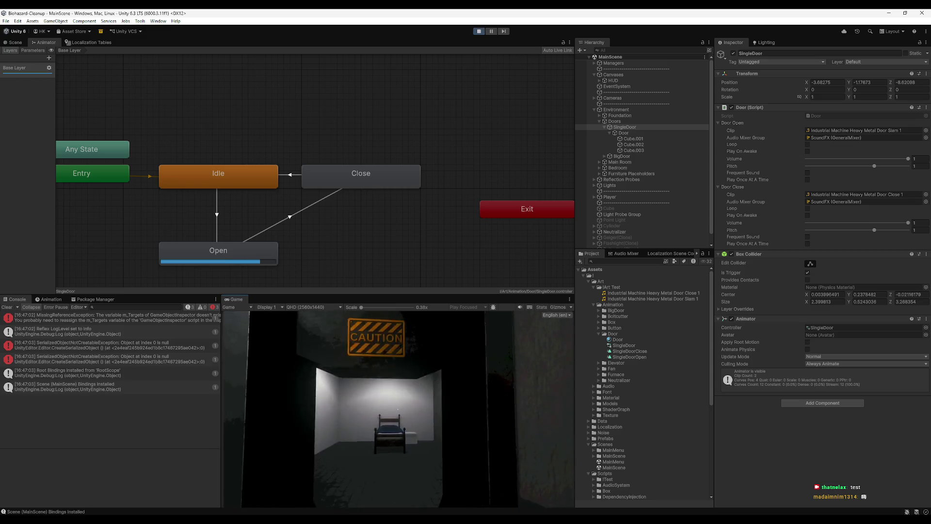
{"action": "key", "text": "e"}
{"action": "key", "text": "w"}
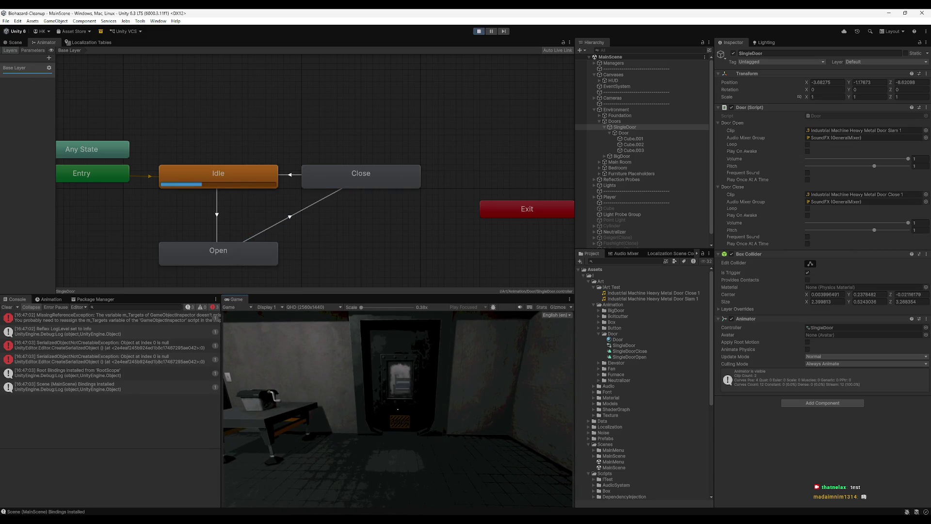
{"action": "key", "text": "e"}
{"action": "key", "text": "s"}
{"action": "key", "text": "e"}
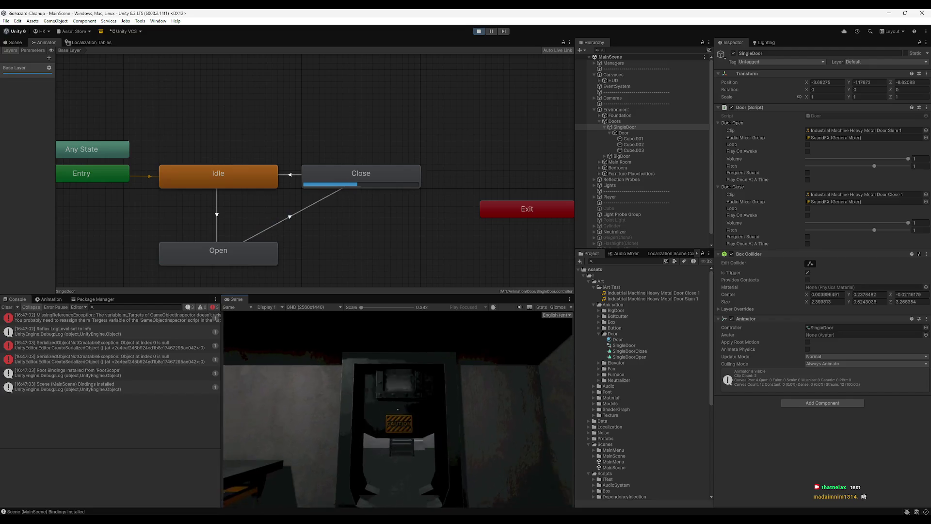
- Open and close the door once more, then stop Play mode and switch to Rider
{"action": "key", "text": "w"}
{"action": "key", "text": "e"}
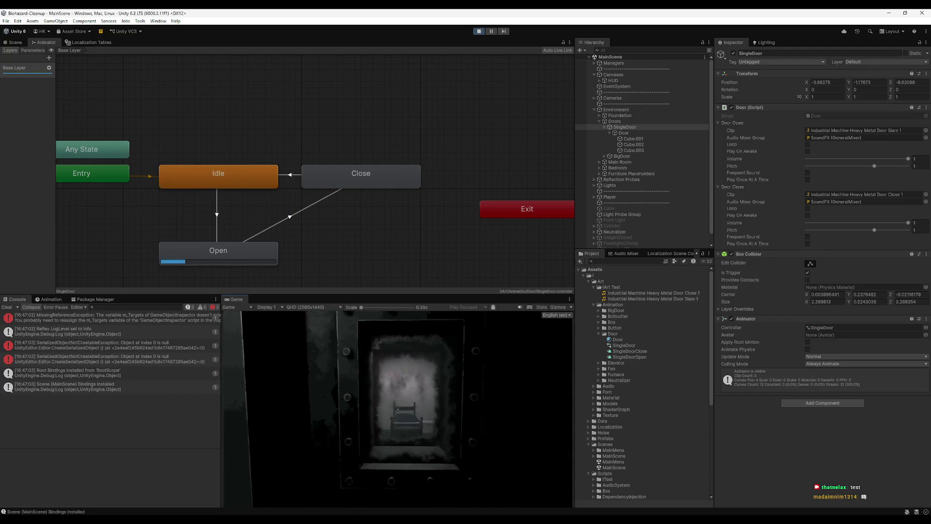
{"action": "key", "text": "s"}
{"action": "key", "text": "e"}
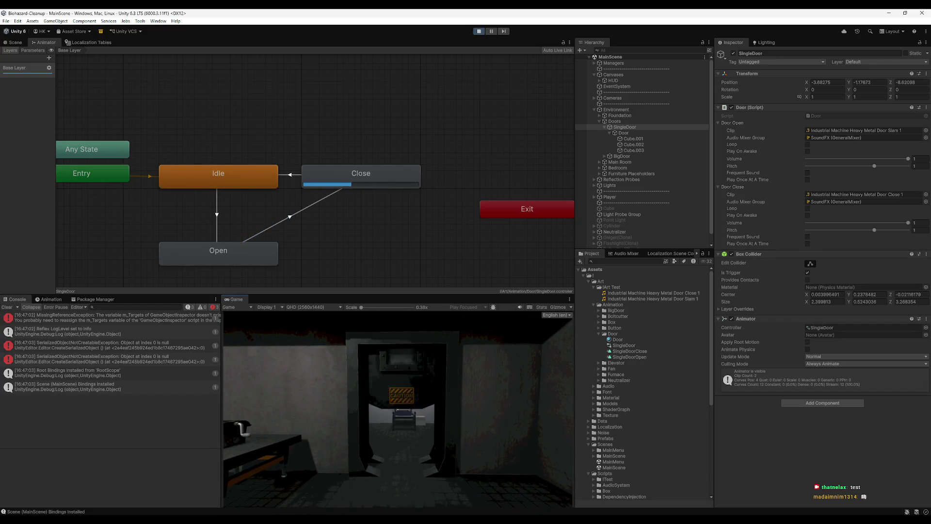
{"action": "key", "text": "super"}
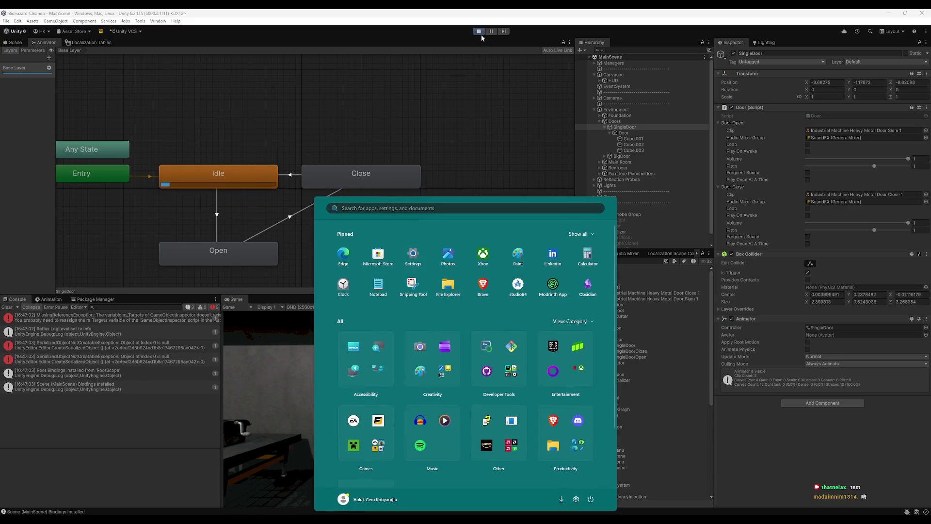
{"action": "key", "text": "ctrl+p"}
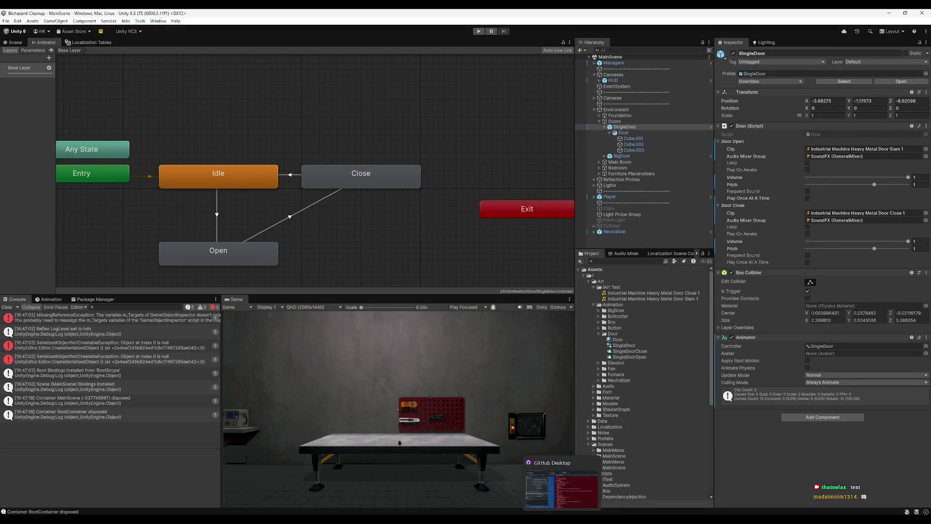
{"action": "key", "text": "alt+Tab"}
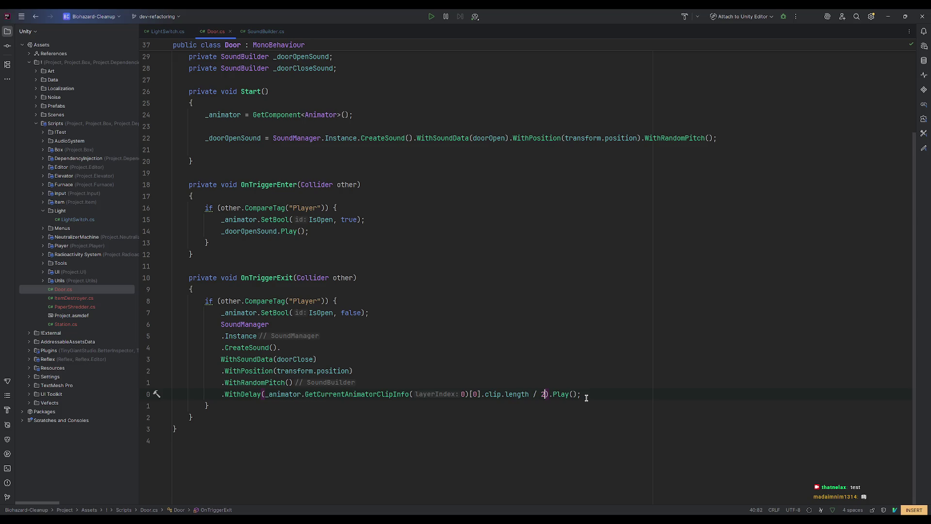
- Add a [SerializeField] AnimationClip field for the door animation below _animator
{"action": "scroll", "coordinate": [530, 335], "scroll_direction": "up", "scroll_amount": 3}
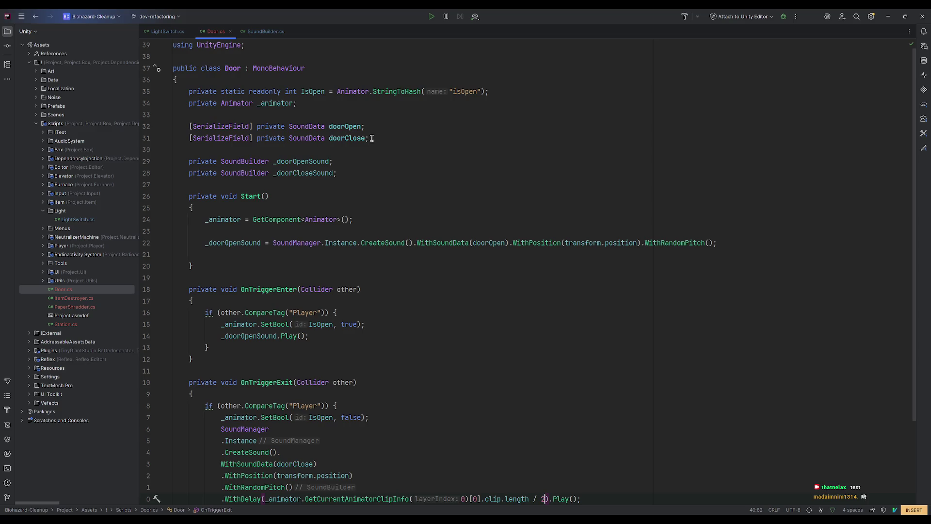
{"action": "left_click", "coordinate": [375, 103]}
{"action": "key", "text": "Return"}
{"action": "key", "text": "Return"}
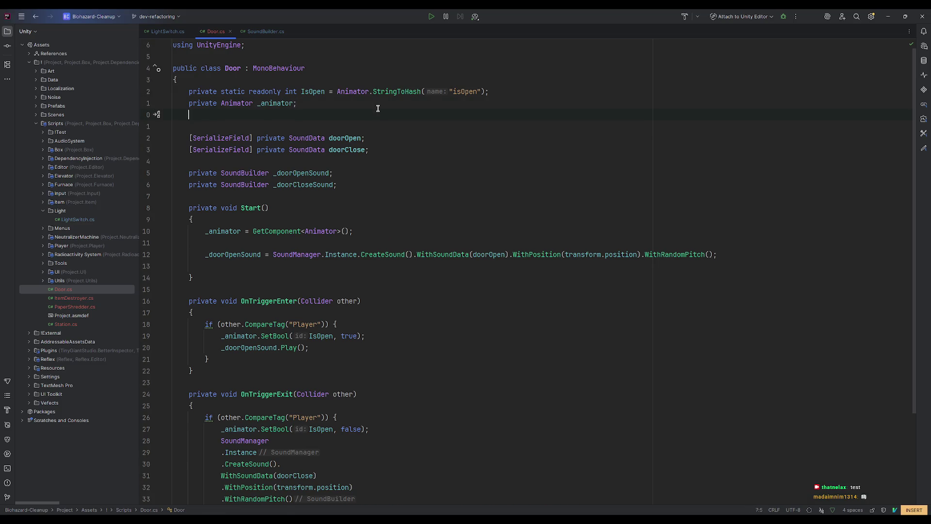
{"action": "type", "text": "[Ser"}
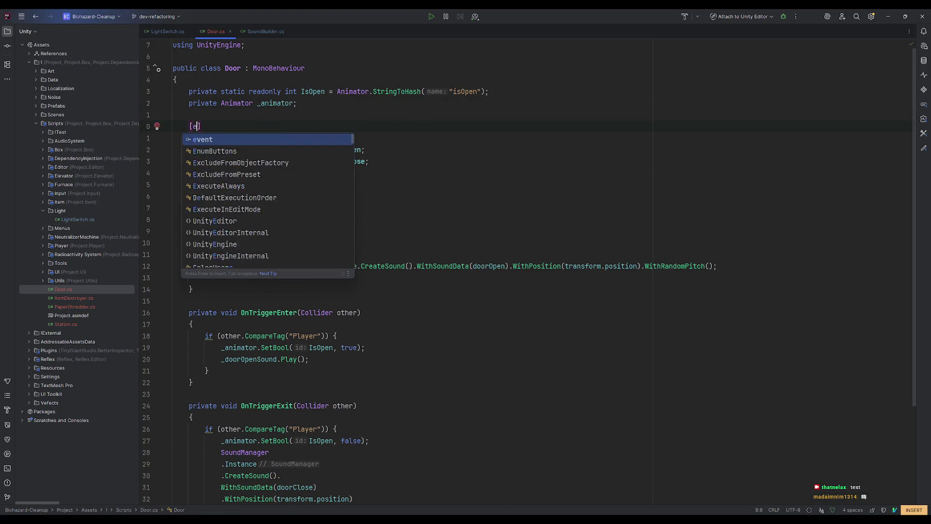
{"action": "key", "text": "Tab"}
{"action": "key", "text": "ctrl+BackSpace"}
{"action": "key", "text": "ctrl+BackSpace"}
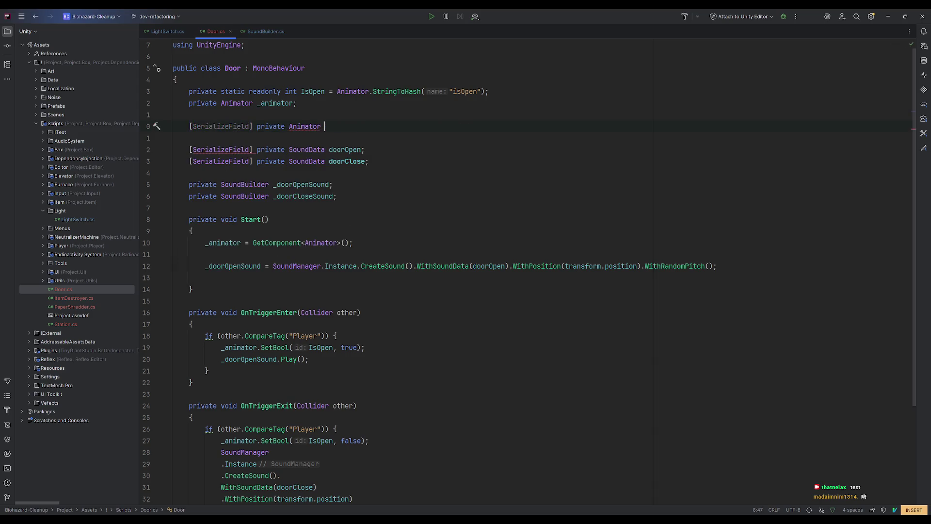
{"action": "type", "text": "Ani"}
{"action": "key", "text": "Down"}
{"action": "key", "text": "Down"}
{"action": "key", "text": "Return"}
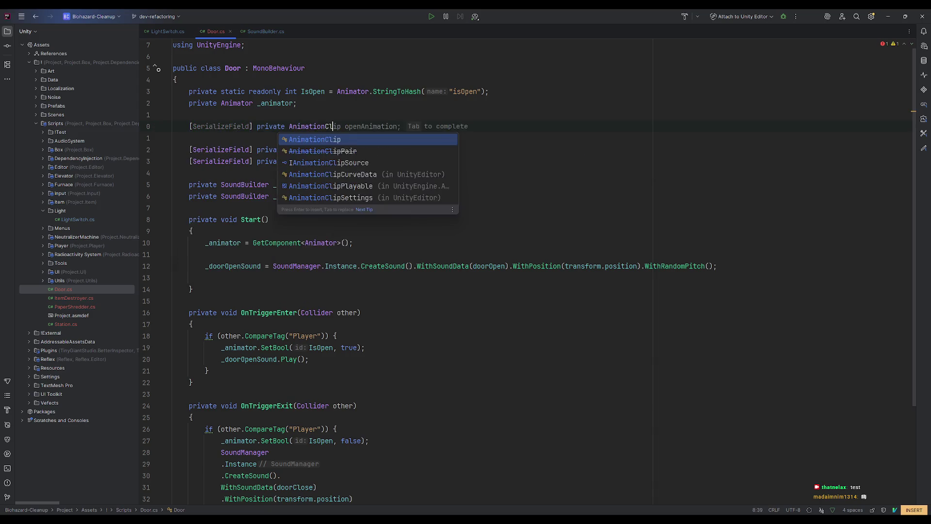
{"action": "key", "text": "Return"}
{"action": "type", "text": ";"}
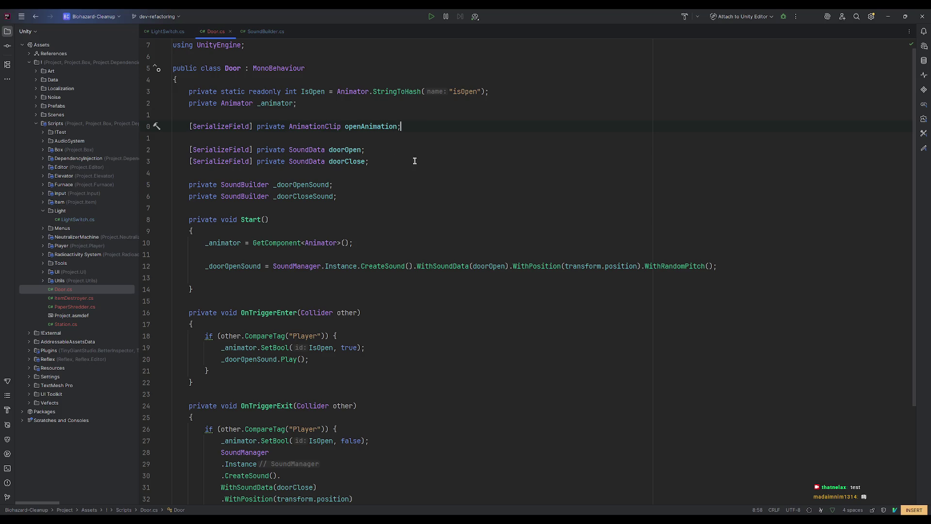
{"action": "key", "text": "Escape"}
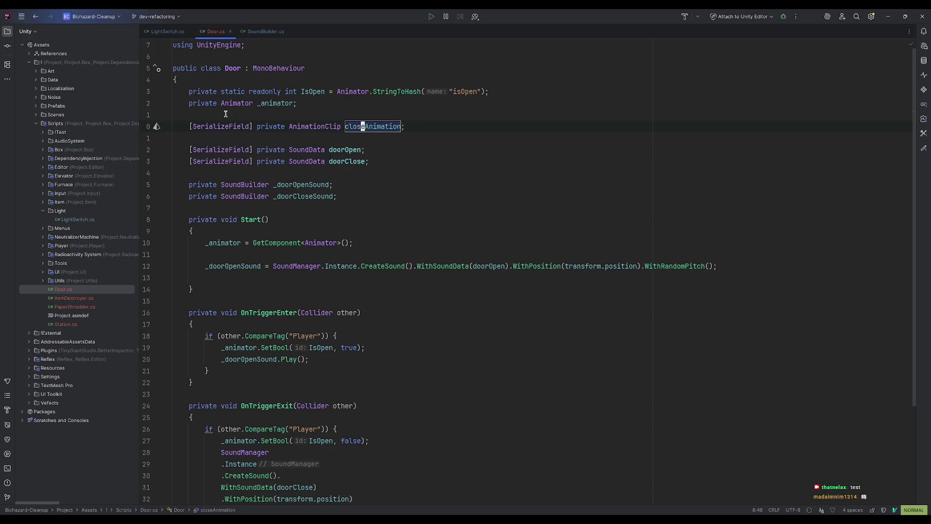
- Replace the clip-info lookup in WithDelay with closeAnimation.length / 2, then return to Unity
{"action": "scroll", "coordinate": [401, 337], "scroll_direction": "down", "scroll_amount": 4}
{"action": "left_click", "coordinate": [499, 394]}
{"action": "left_click", "coordinate": [527, 393]}
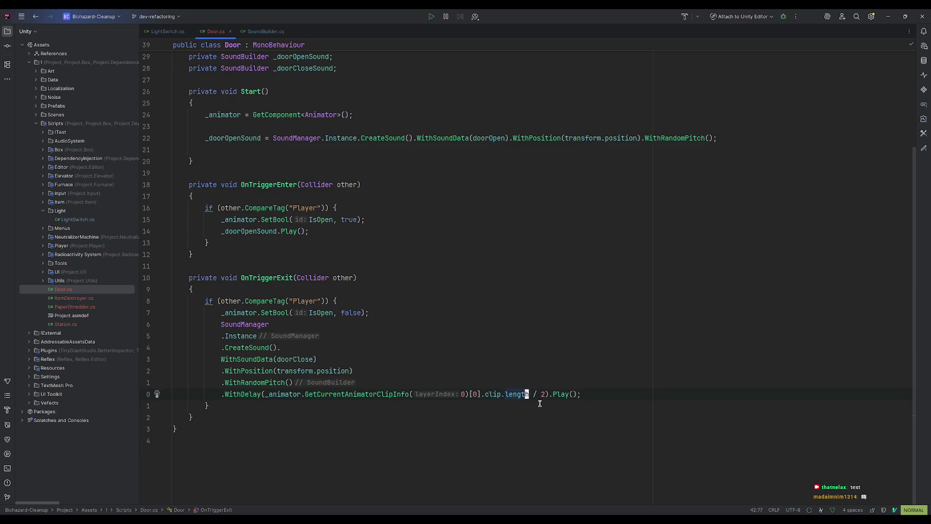
{"action": "left_click", "coordinate": [499, 394]}
{"action": "key", "text": "a"}
{"action": "key", "text": "BackSpace"}
{"action": "key", "text": "BackSpace"}
{"action": "key", "text": "BackSpace"}
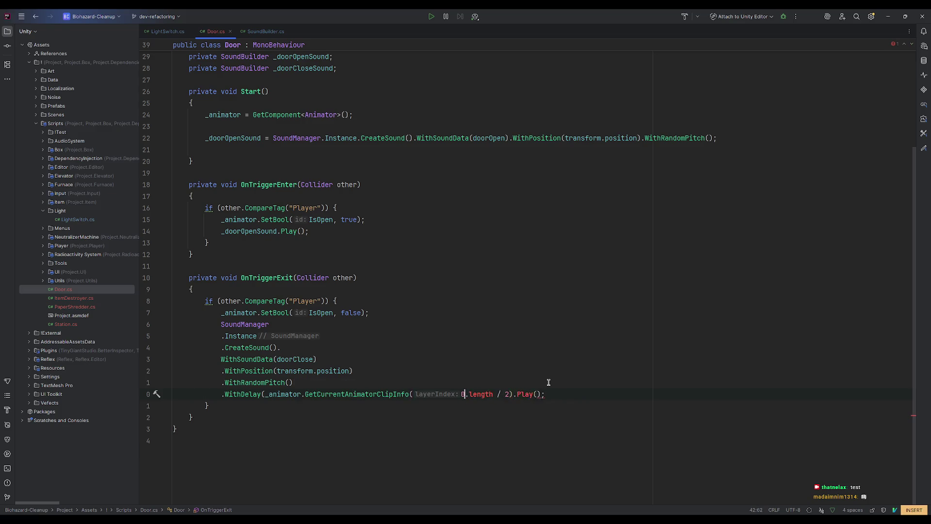
{"action": "key", "text": "BackSpace"}
{"action": "key", "text": "BackSpace"}
{"action": "key", "text": "BackSpace"}
{"action": "type", "text": "an"}
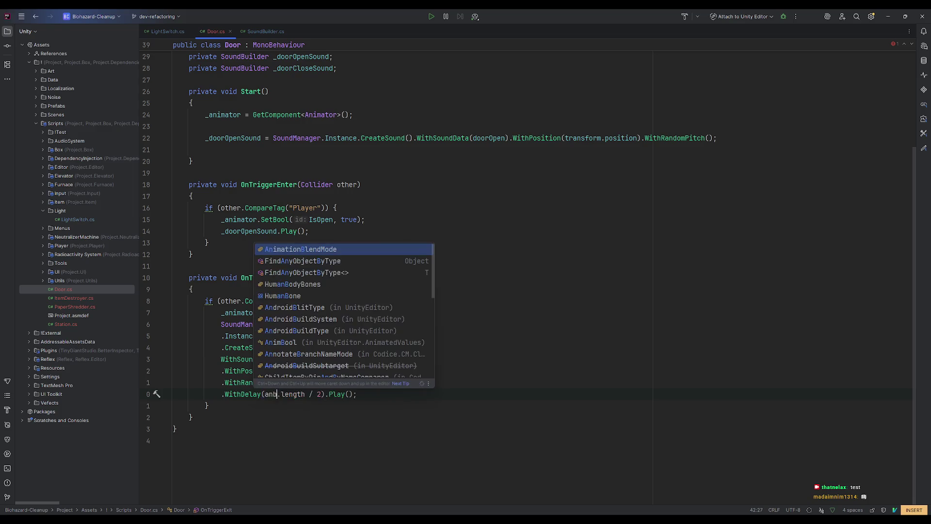
{"action": "key", "text": "BackSpace"}
{"action": "key", "text": "BackSpace"}
{"action": "type", "text": "close"}
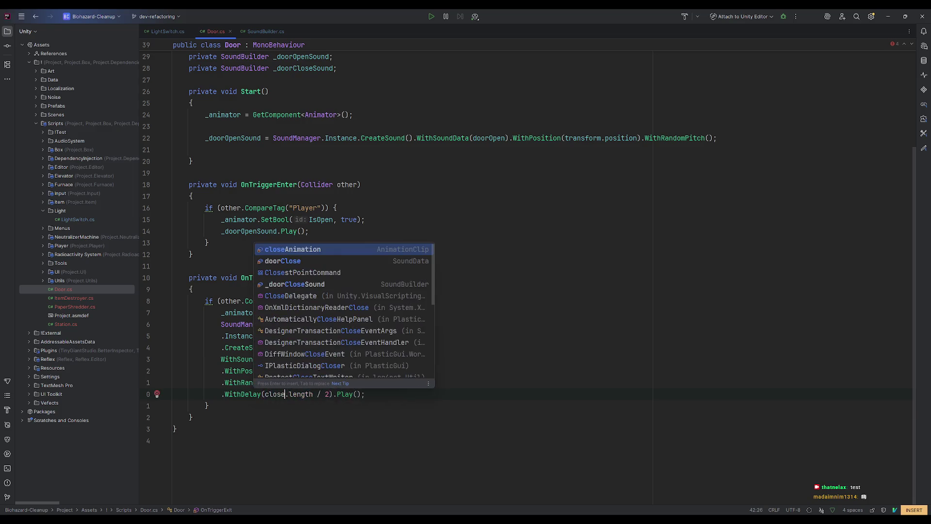
{"action": "key", "text": "Return"}
{"action": "left_click", "coordinate": [595, 359]}
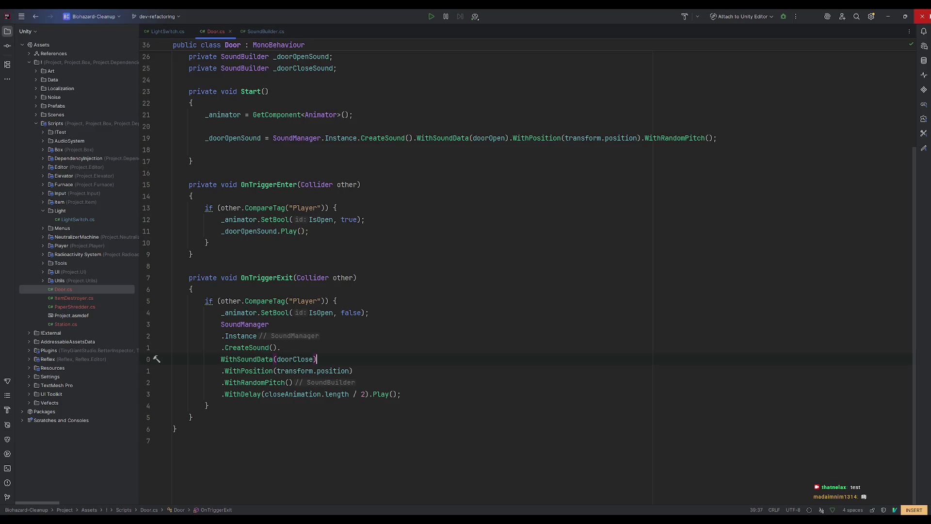
{"action": "left_click", "coordinate": [887, 17]}
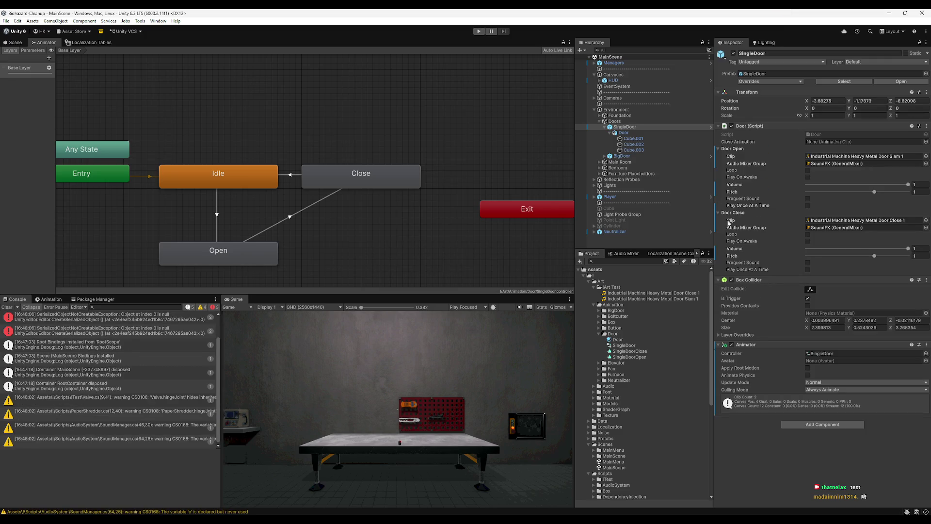
- Clear the console, drag SingleDoorClose into the Door script's Close Animation slot, and press Play
{"action": "left_click", "coordinate": [40, 320]}
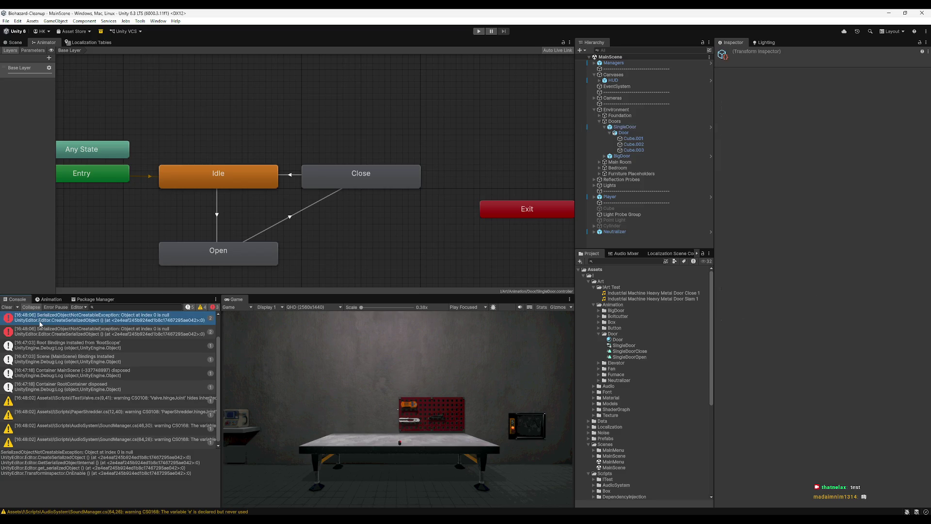
{"action": "left_click", "coordinate": [6, 308]}
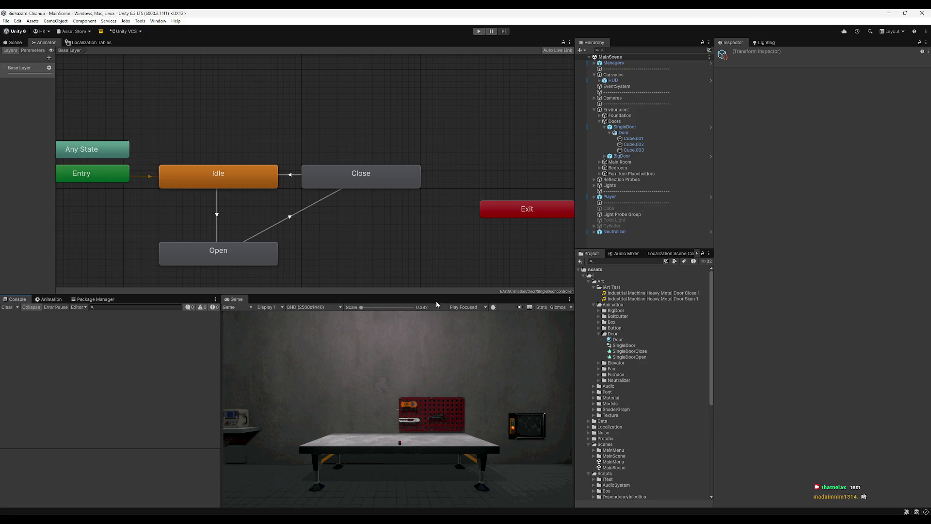
{"action": "left_click", "coordinate": [625, 128]}
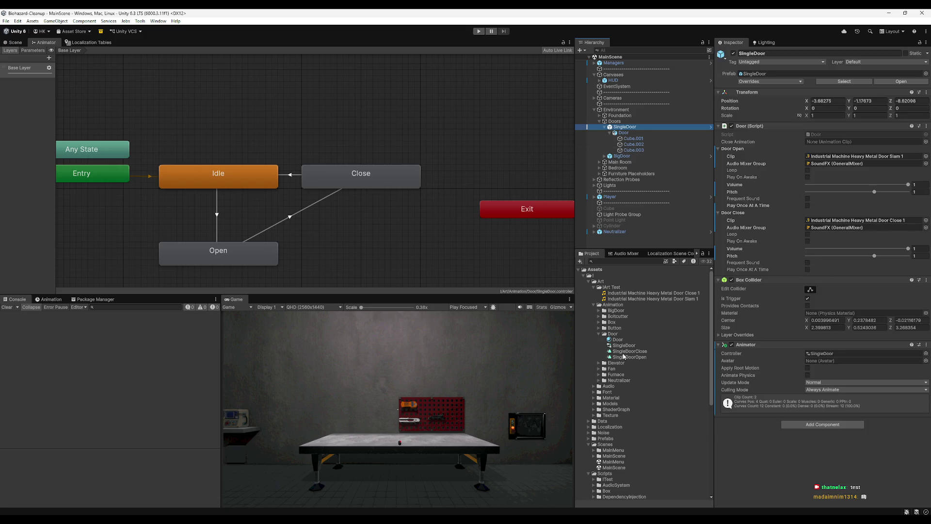
{"action": "left_click_drag", "start_coordinate": [636, 356], "coordinate": [861, 257]}
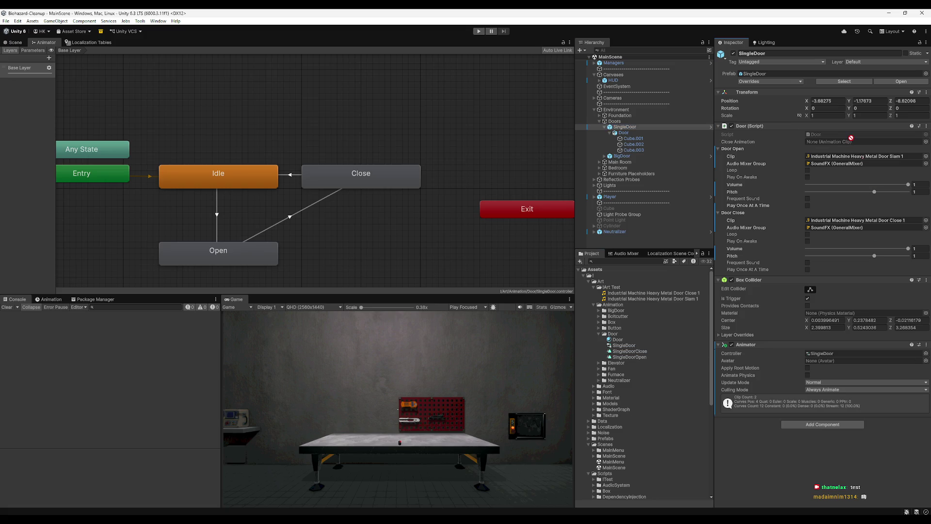
{"action": "left_click_drag", "start_coordinate": [811, 161], "coordinate": [810, 142]}
{"action": "left_click", "coordinate": [479, 31]}
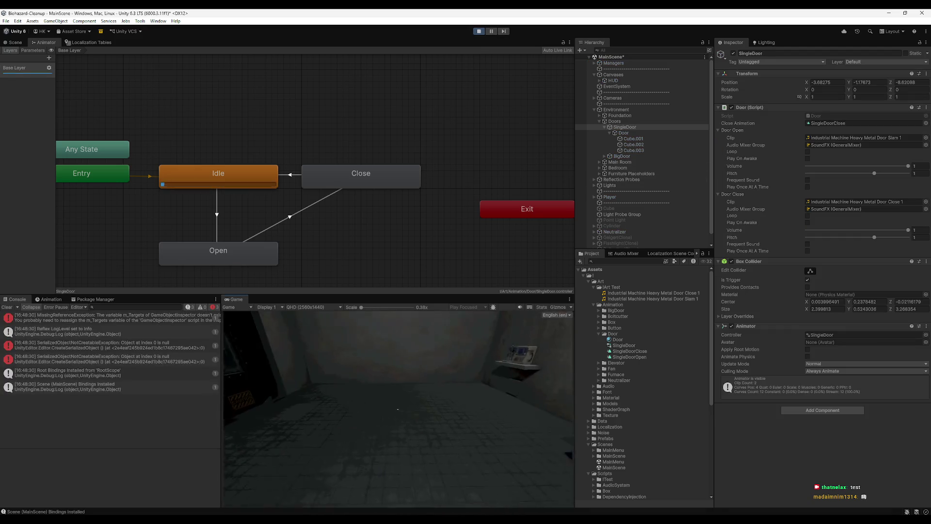
- Walk toward and away from the door repeatedly to cycle it open and closed
{"action": "key", "text": "e"}
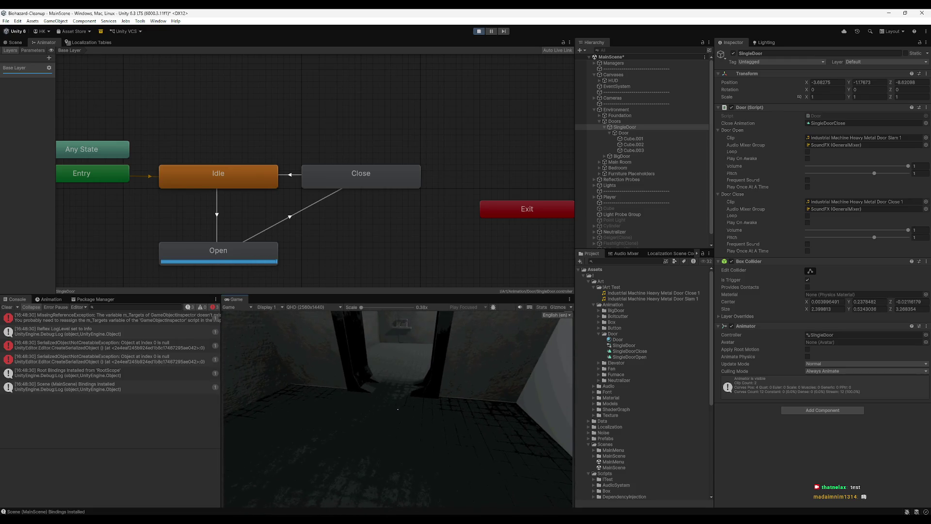
{"action": "key", "text": "e"}
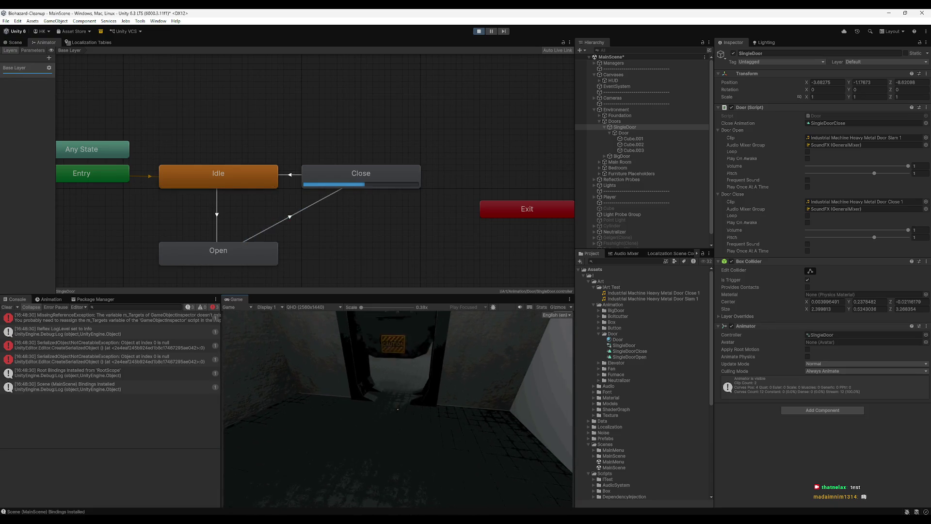
{"action": "key", "text": "e"}
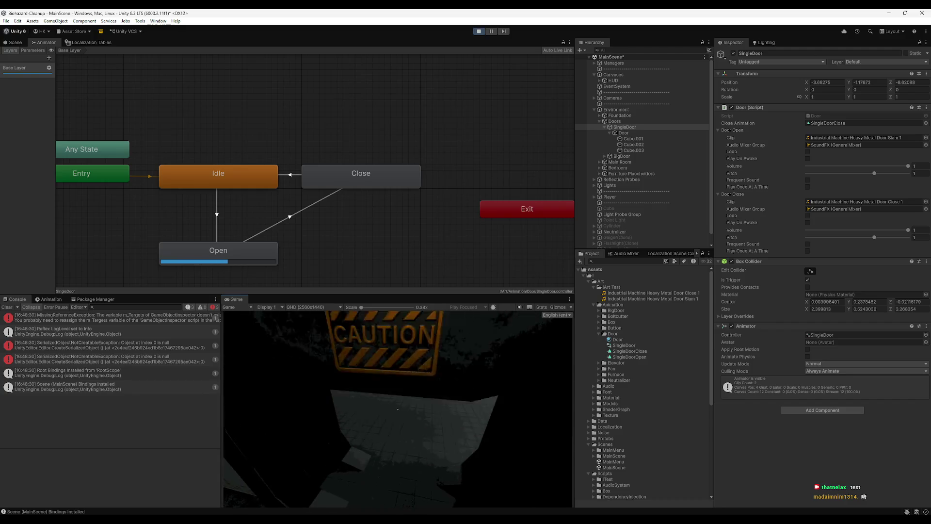
{"action": "key", "text": "w"}
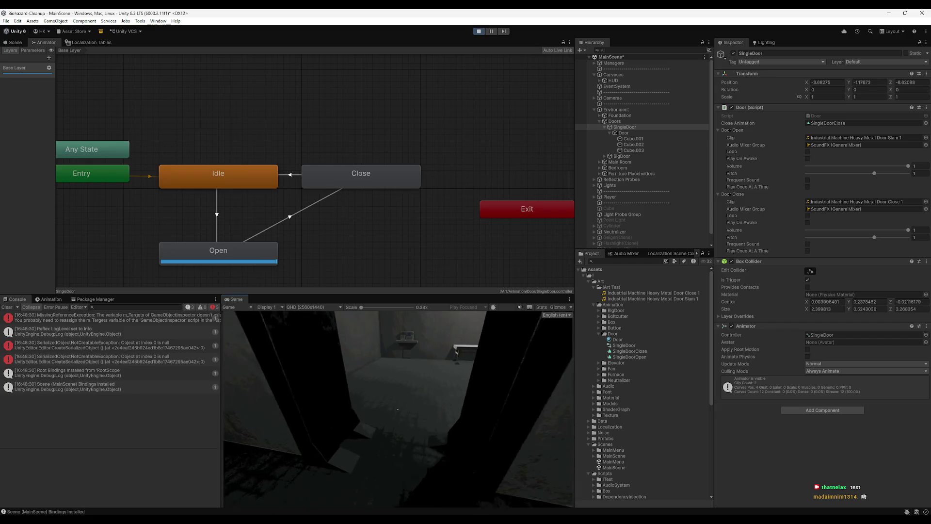
{"action": "key", "text": "s"}
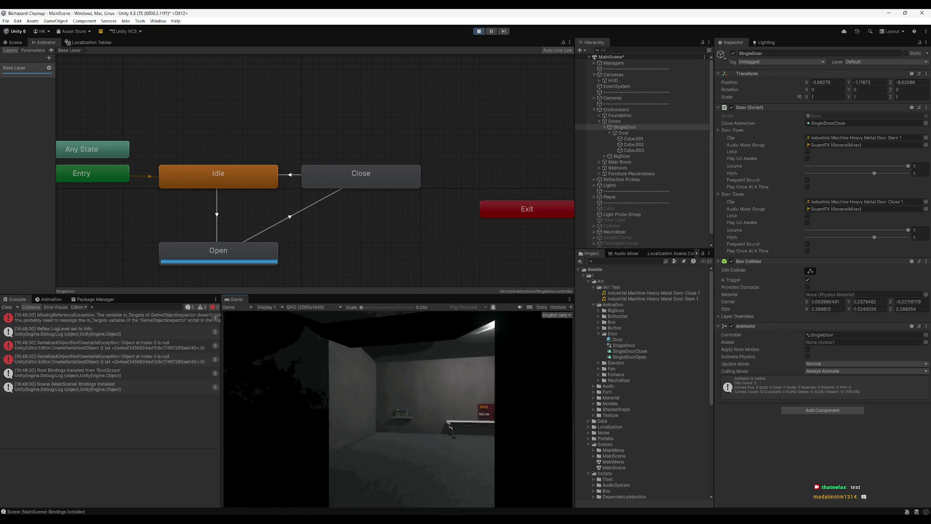
{"action": "key", "text": "w"}
{"action": "key", "text": "s"}
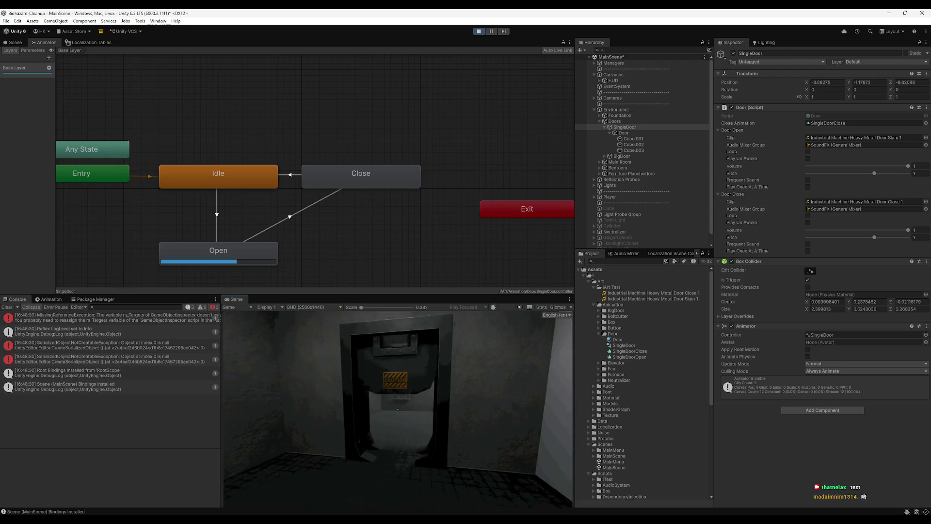
{"action": "key", "text": "w"}
{"action": "key", "text": "s"}
{"action": "key", "text": "w"}
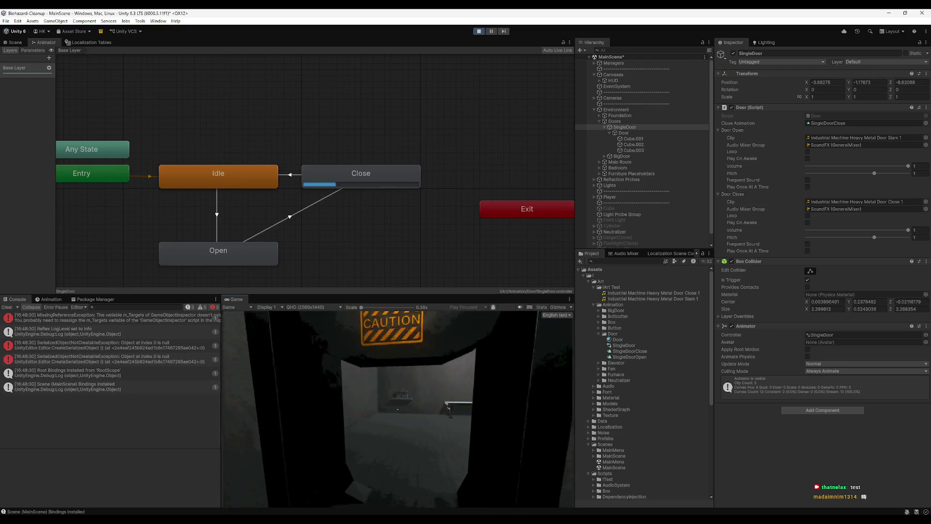
{"action": "key", "text": "s"}
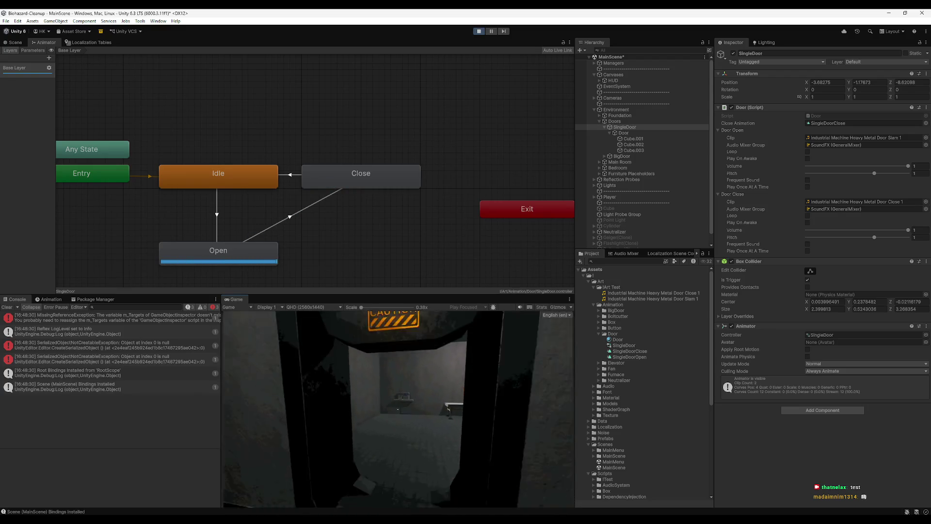
- Stop Play mode and return to the close-sound call chain in Rider
{"action": "key", "text": "super"}
{"action": "left_click", "coordinate": [478, 31]}
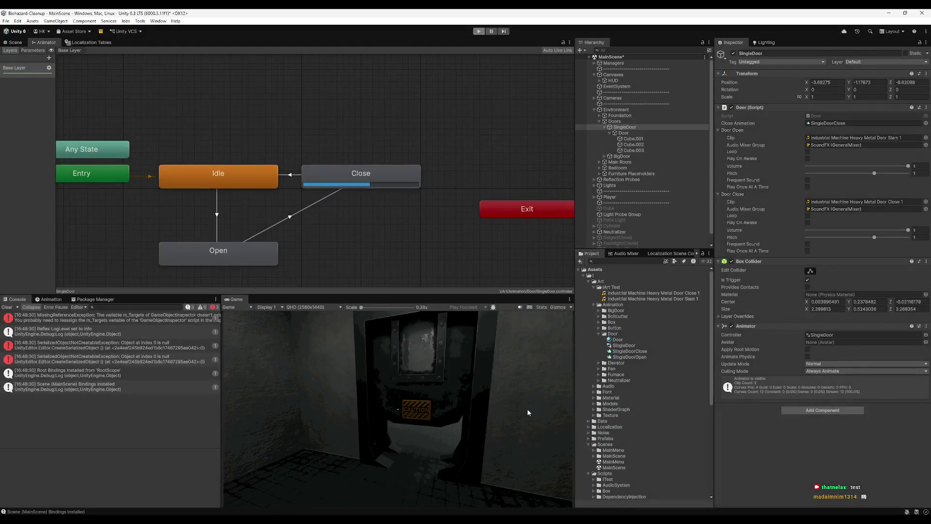
{"action": "key", "text": "alt+Tab"}
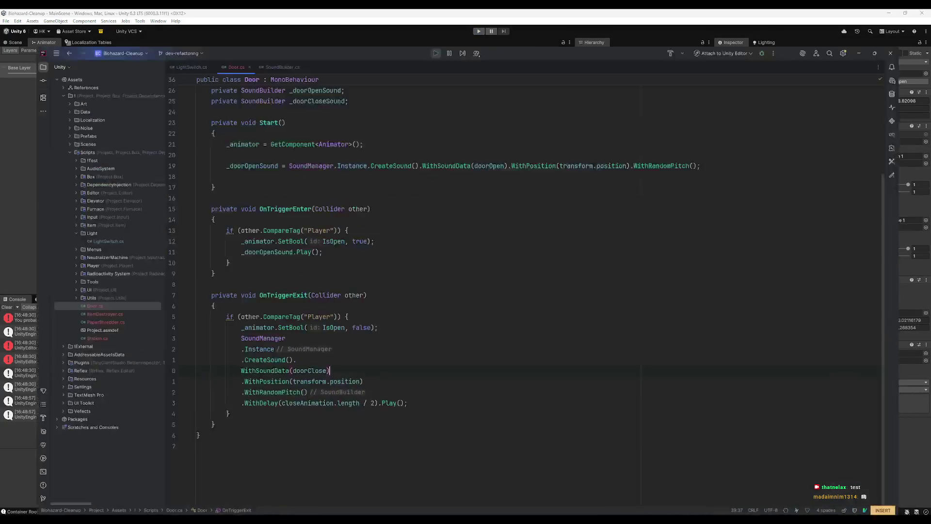
{"action": "left_click", "coordinate": [397, 320]}
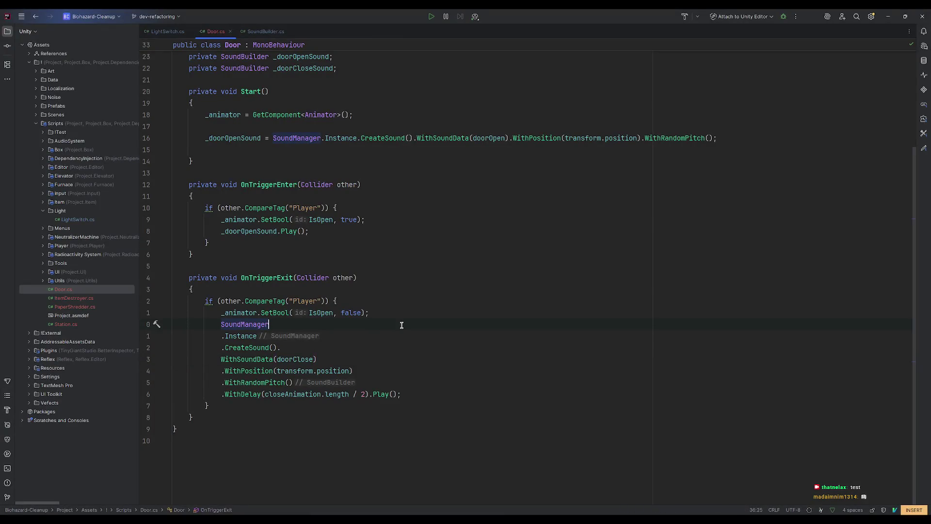
- Drop the WithDelay line, end the chain with ';', and cut it from OnTriggerExit
{"action": "left_click", "coordinate": [266, 393]}
{"action": "key", "text": "d"}
{"action": "key", "text": "d"}
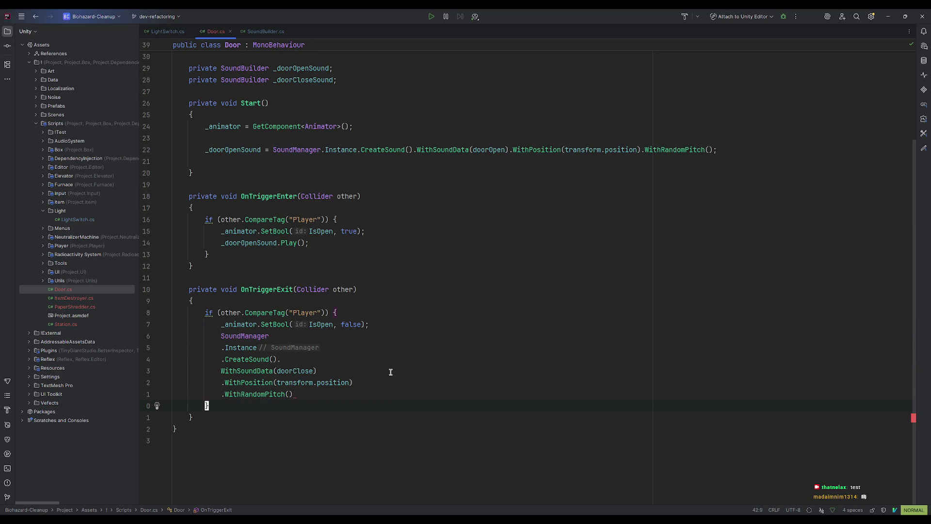
{"action": "left_click", "coordinate": [325, 395]}
{"action": "key", "text": "shift+a"}
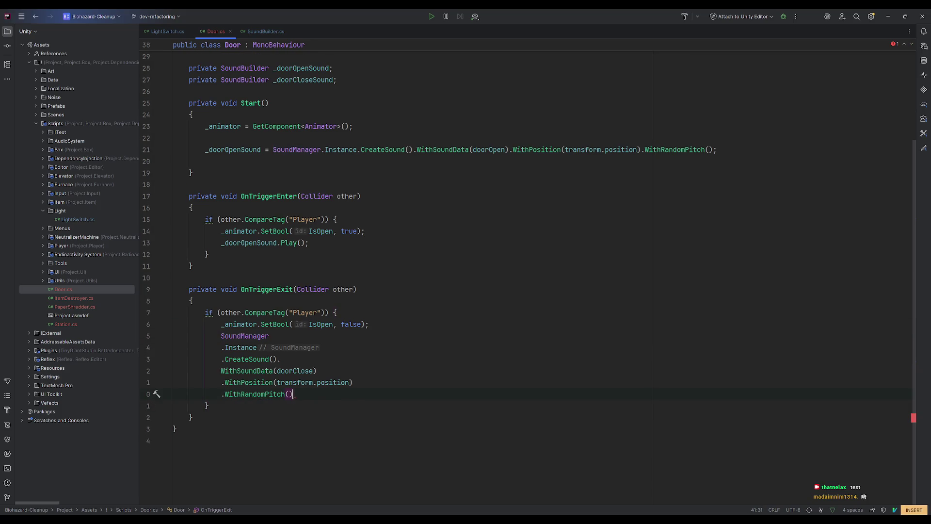
{"action": "type", "text": ";"}
{"action": "key", "text": "Escape"}
{"action": "mouse_move", "coordinate": [221, 347]}
{"action": "left_mouse_down"}
{"action": "mouse_move", "coordinate": [245, 382]}
{"action": "mouse_move", "coordinate": [329, 388]}
{"action": "left_mouse_up"}
{"action": "key", "text": "ctrl+x"}
- Paste the chain into Start() as '_doorCloseSound = ...' below _doorOpenSound
{"action": "scroll", "coordinate": [329, 389], "scroll_direction": "up", "scroll_amount": 3}
{"action": "left_click", "coordinate": [728, 266]}
{"action": "left_click", "coordinate": [732, 275]}
{"action": "type", "text": "a_door"}
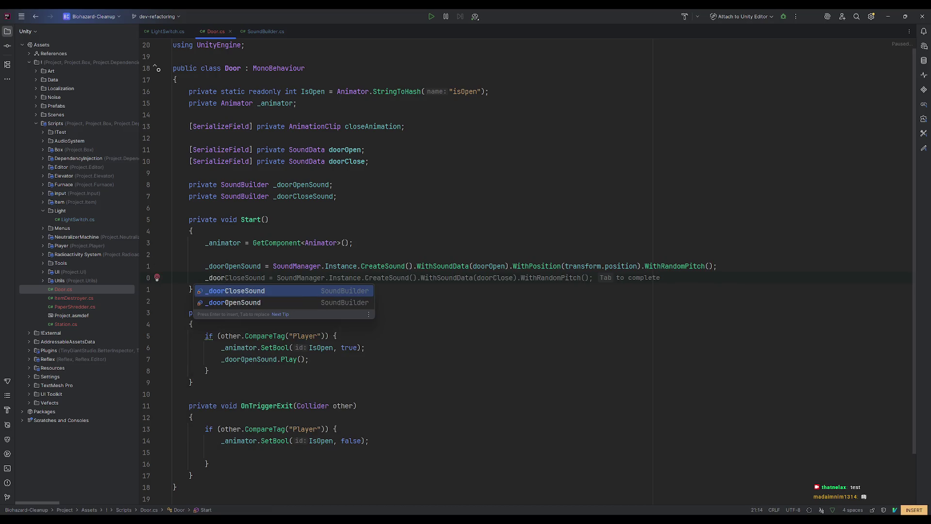
{"action": "type", "text": "CloseSound ="}
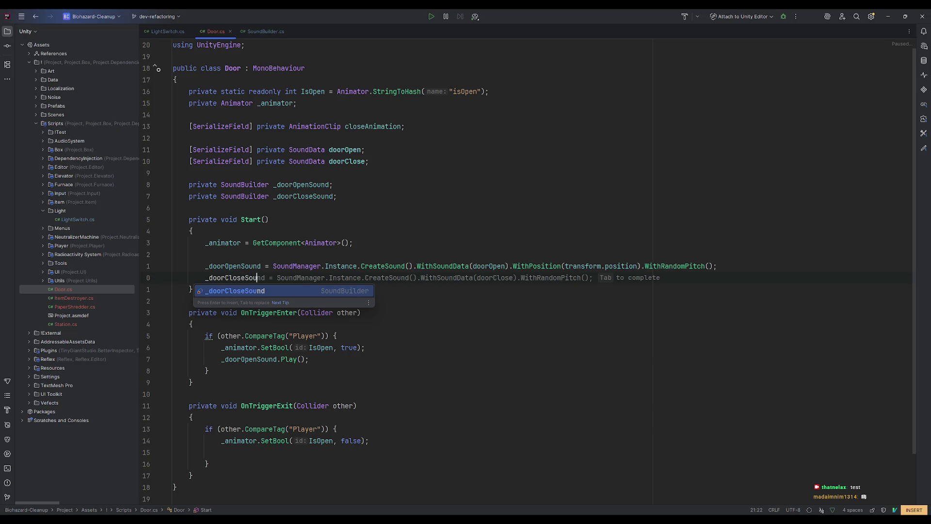
{"action": "key", "text": "Tab"}
{"action": "key", "text": "Escape"}
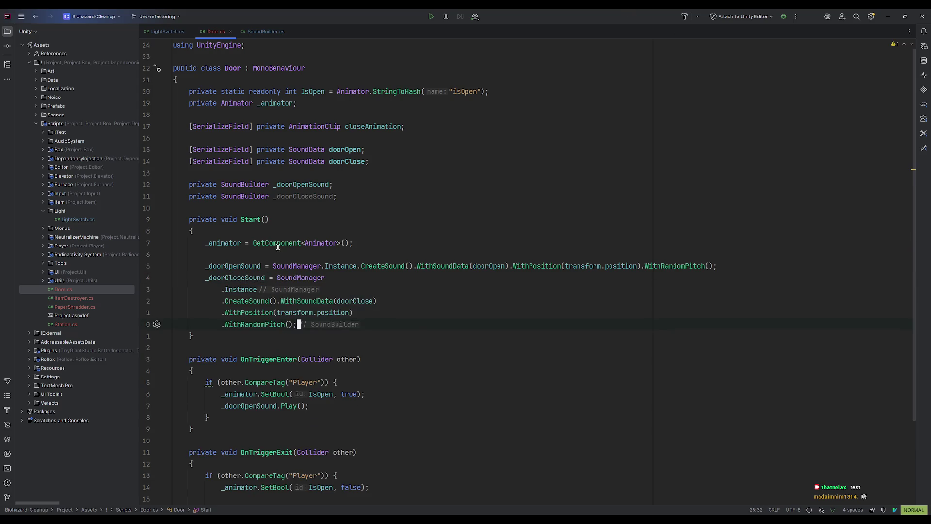
- Delete the _doorOpenSound.Play() call from OnTriggerEnter
{"action": "scroll", "coordinate": [461, 276], "scroll_direction": "down", "scroll_amount": 3}
{"action": "left_click", "coordinate": [431, 256]}
{"action": "key", "text": "ctrl+o"}
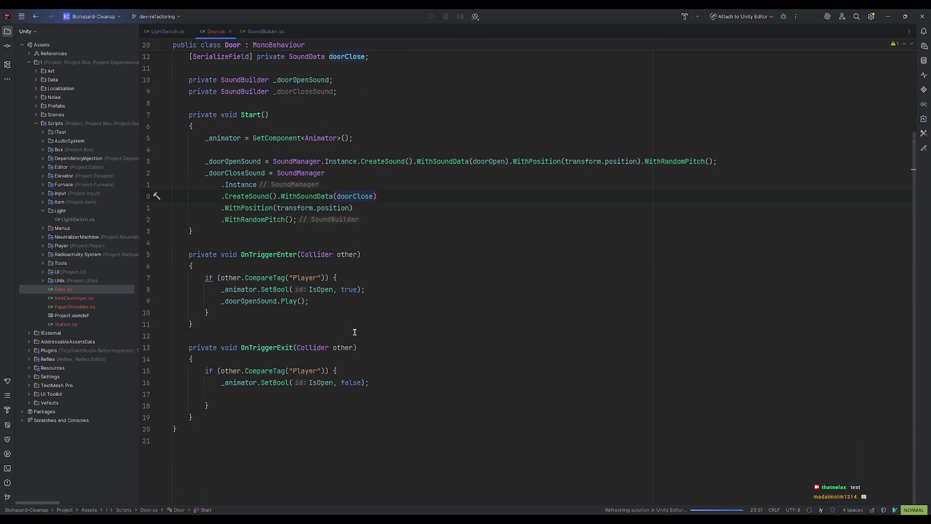
{"action": "left_click", "coordinate": [257, 301]}
{"action": "key", "text": "d"}
{"action": "key", "text": "d"}
{"action": "scroll", "coordinate": [291, 340], "scroll_direction": "up", "scroll_amount": 1}
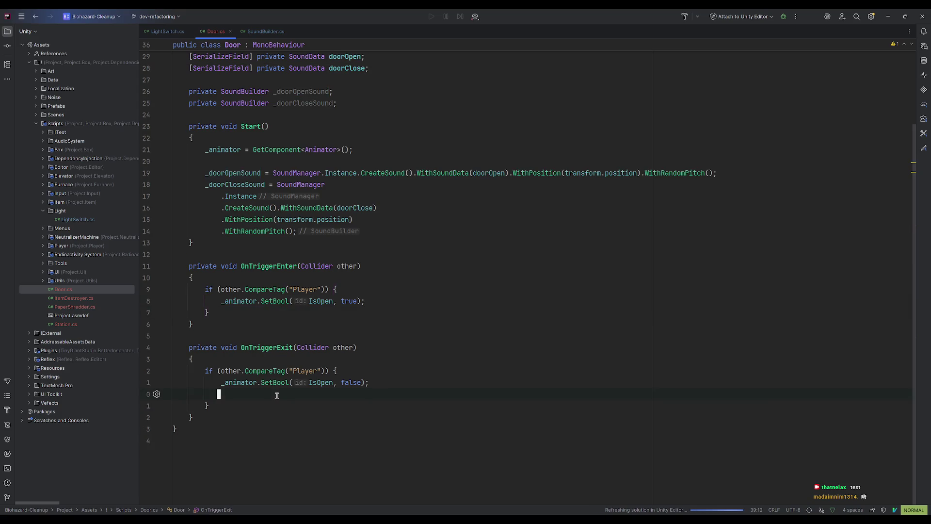
- Add an expression-bodied public void PlayOpenSound() method that plays the open sound
{"action": "left_click", "coordinate": [293, 430]}
{"action": "left_click", "coordinate": [291, 420]}
{"action": "key", "text": "o"}
{"action": "key", "text": "Return"}
{"action": "type", "text": "publ"}
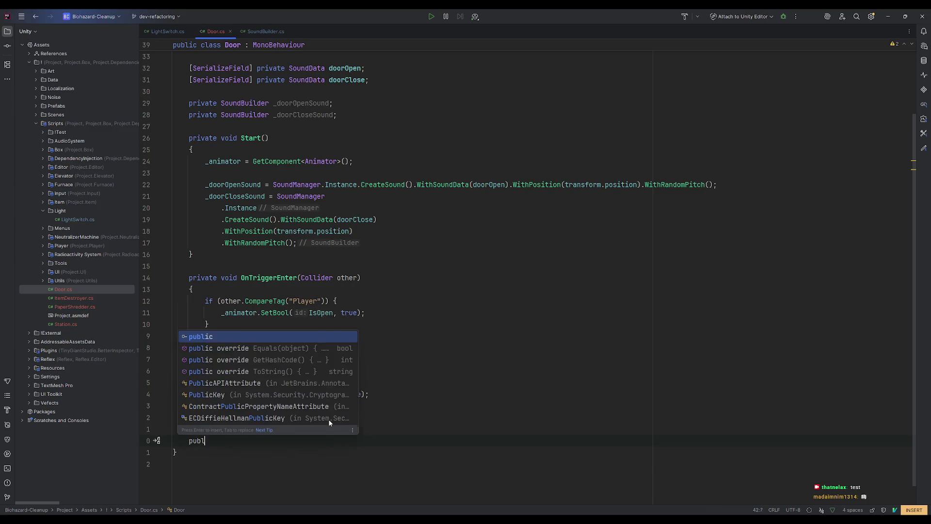
{"action": "type", "text": "ic void PlayClose"}
{"action": "key", "text": "ctrl+BackSpace"}
{"action": "type", "text": "PlayOpenSound"}
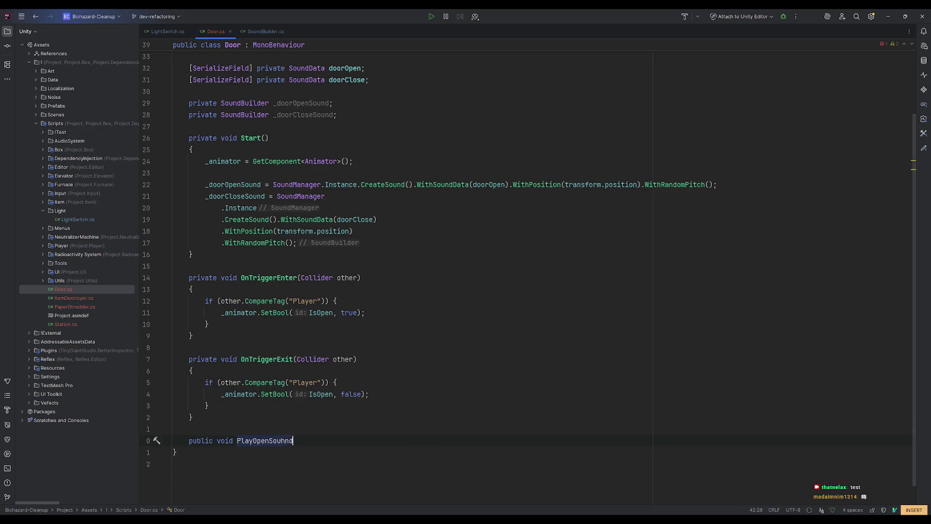
{"action": "type", "text": "() {"}
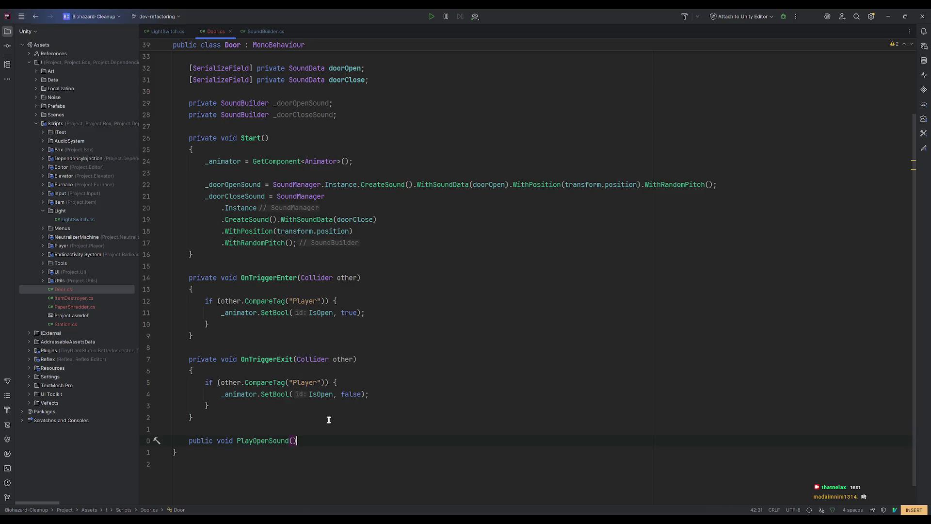
{"action": "key", "text": "Return"}
{"action": "key", "text": "BackSpace"}
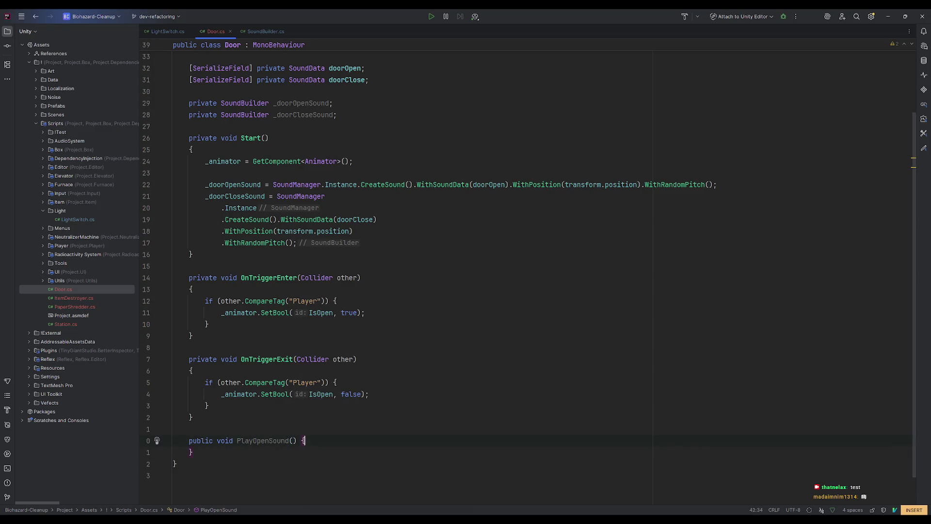
{"action": "key", "text": "BackSpace"}
{"action": "type", "text": "=>"}
{"action": "key", "text": "Tab"}
{"action": "key", "text": "Tab"}
{"action": "key", "text": "Escape"}
- Delete the closeAnimation field and the extra blank line, then return to Unity
{"action": "left_click", "coordinate": [316, 336]}
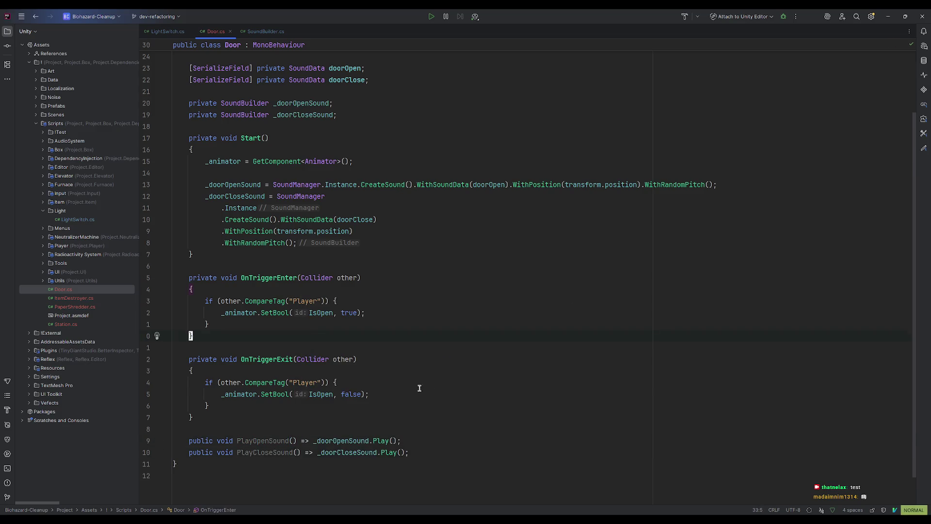
{"action": "left_click", "coordinate": [420, 388]}
{"action": "scroll", "coordinate": [437, 362], "scroll_direction": "up", "scroll_amount": 2}
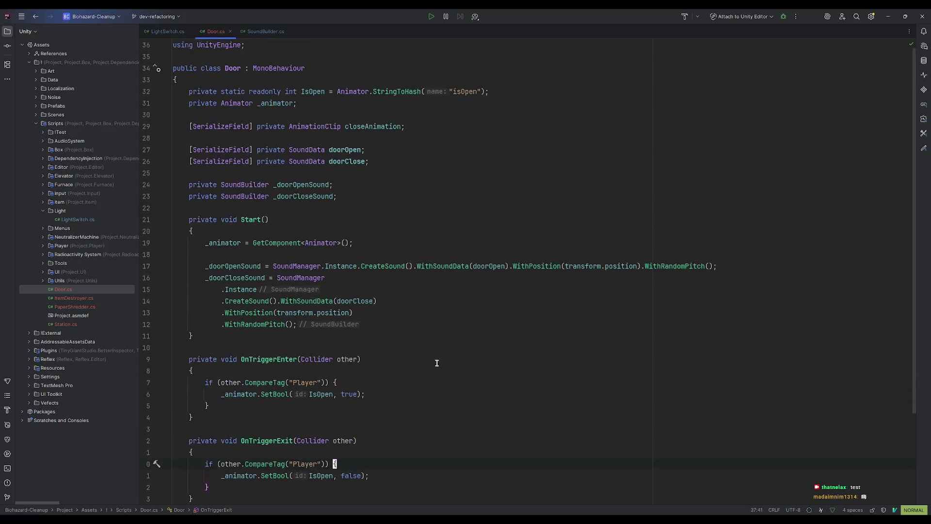
{"action": "left_click", "coordinate": [332, 127]}
{"action": "key", "text": "d"}
{"action": "key", "text": "d"}
{"action": "left_click", "coordinate": [704, 184]}
{"action": "left_click", "coordinate": [493, 114]}
{"action": "key", "text": "d"}
{"action": "key", "text": "d"}
{"action": "left_click", "coordinate": [592, 324]}
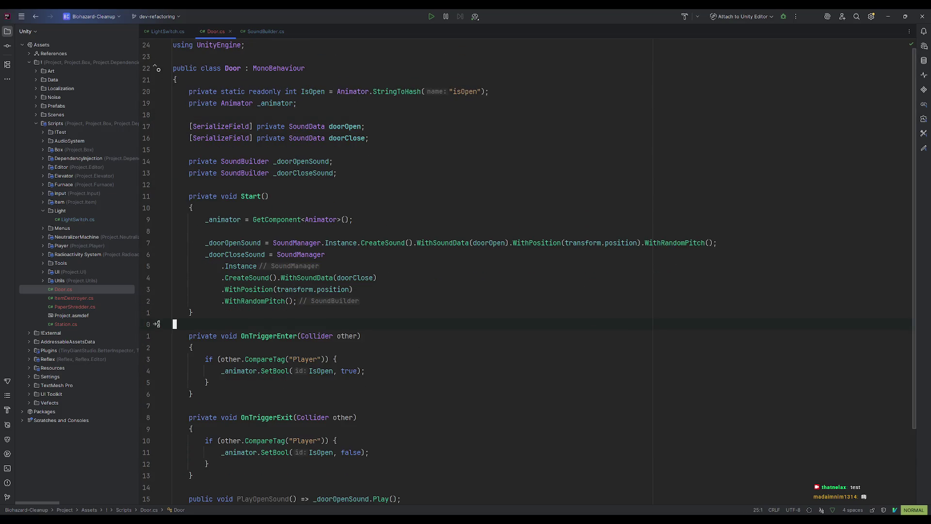
{"action": "left_click", "coordinate": [922, 16]}
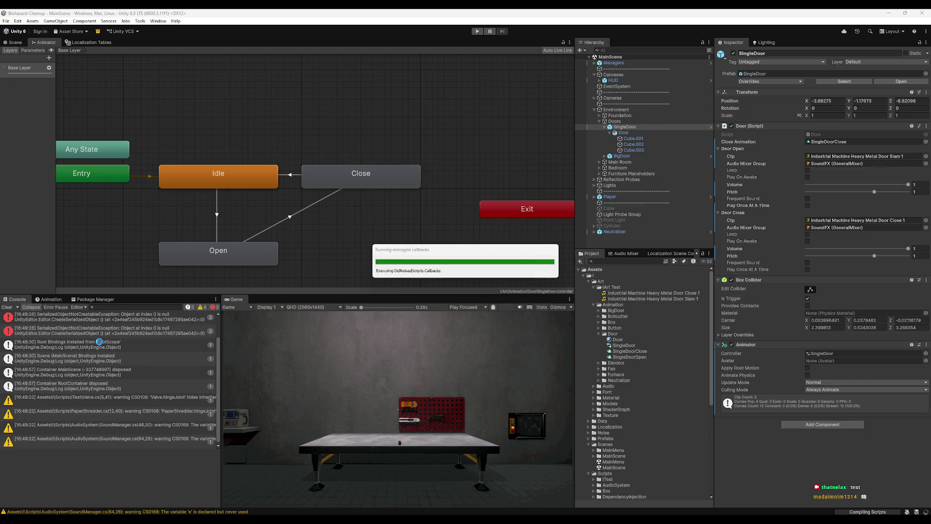
- Scrub SingleDoorOpen, frame SingleDoor in the Scene view, and preview it partway open
{"action": "double_click", "coordinate": [48, 300]}
{"action": "double_click", "coordinate": [82, 43]}
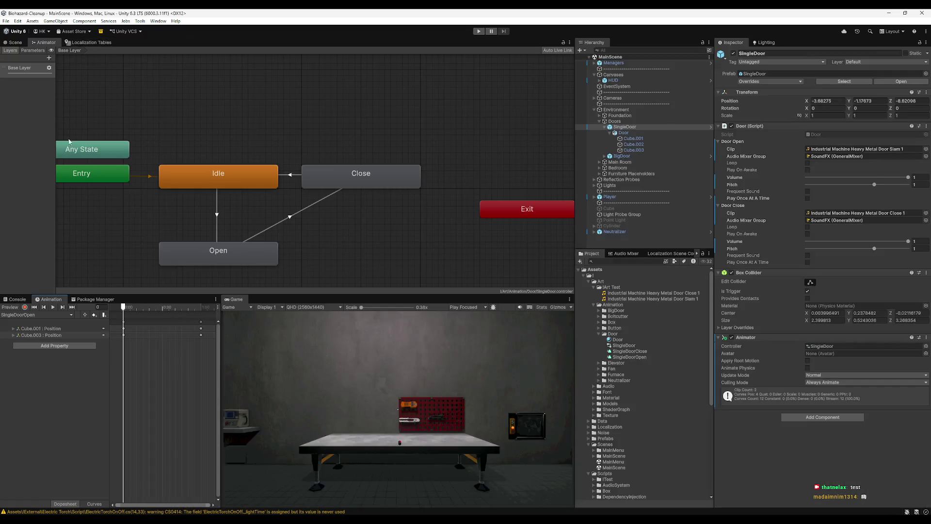
{"action": "left_click_drag", "start_coordinate": [125, 307], "coordinate": [195, 313]}
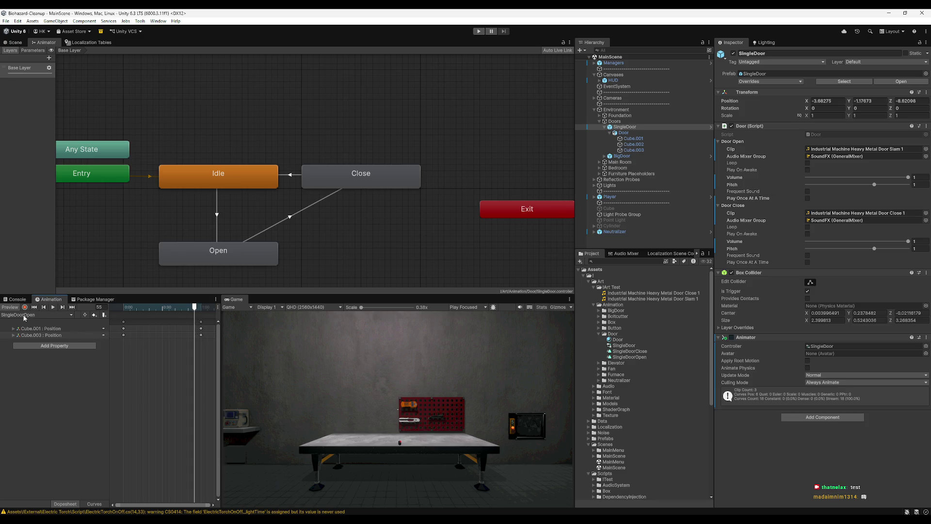
{"action": "left_click_drag", "start_coordinate": [145, 309], "coordinate": [123, 310]}
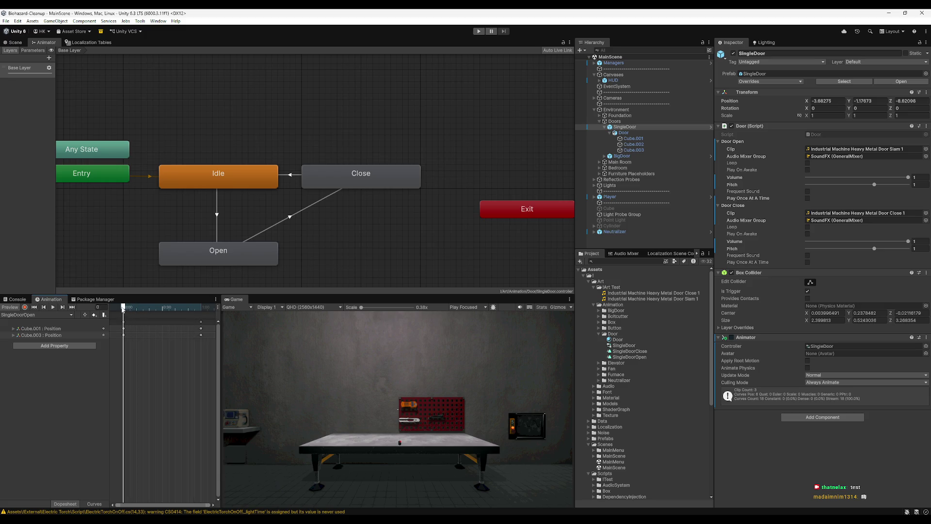
{"action": "left_click", "coordinate": [15, 42]}
{"action": "key", "text": "f"}
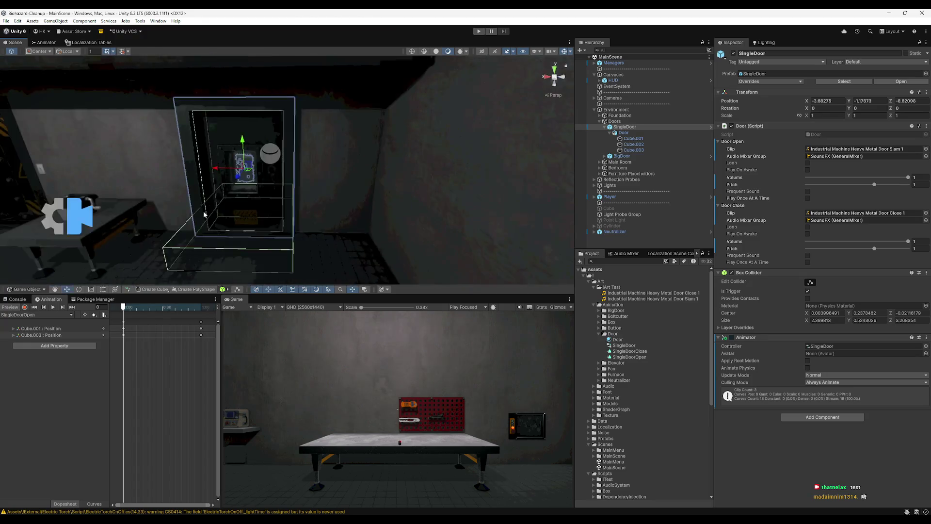
{"action": "mouse_move", "coordinate": [123, 309]}
{"action": "left_mouse_down"}
{"action": "mouse_move", "coordinate": [202, 309]}
{"action": "mouse_move", "coordinate": [165, 308]}
{"action": "left_mouse_up"}
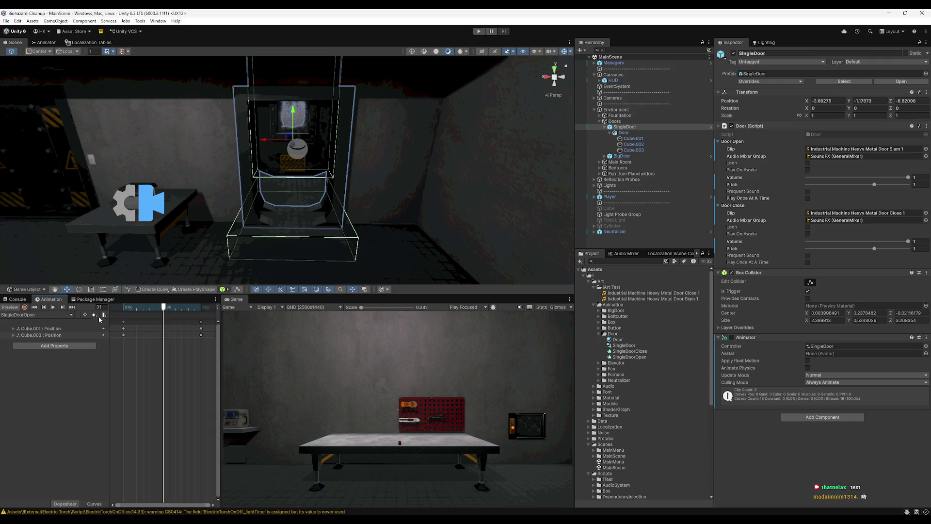
- Add an animation event to the SingleDoorOpen clip that calls Door's PlayOpenSound
{"action": "left_click", "coordinate": [103, 315]}
{"action": "left_click", "coordinate": [796, 71]}
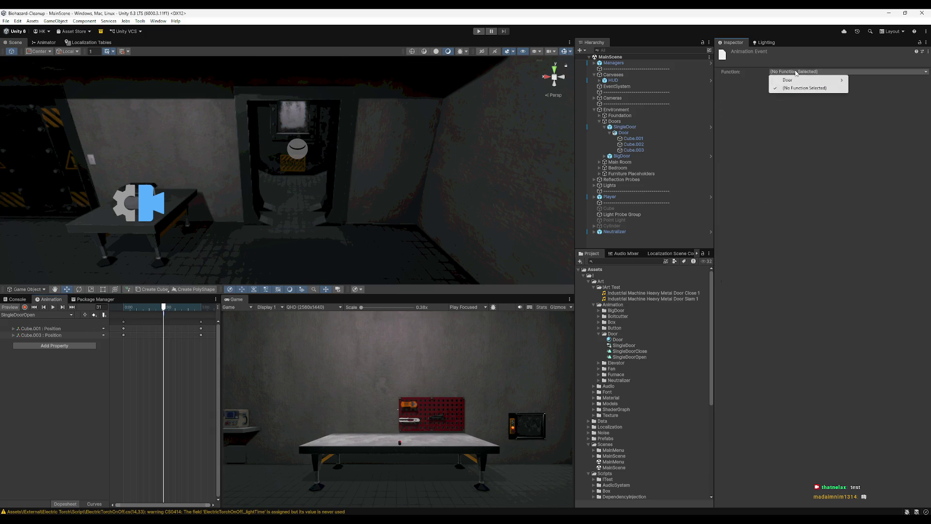
{"action": "mouse_move", "coordinate": [870, 83]}
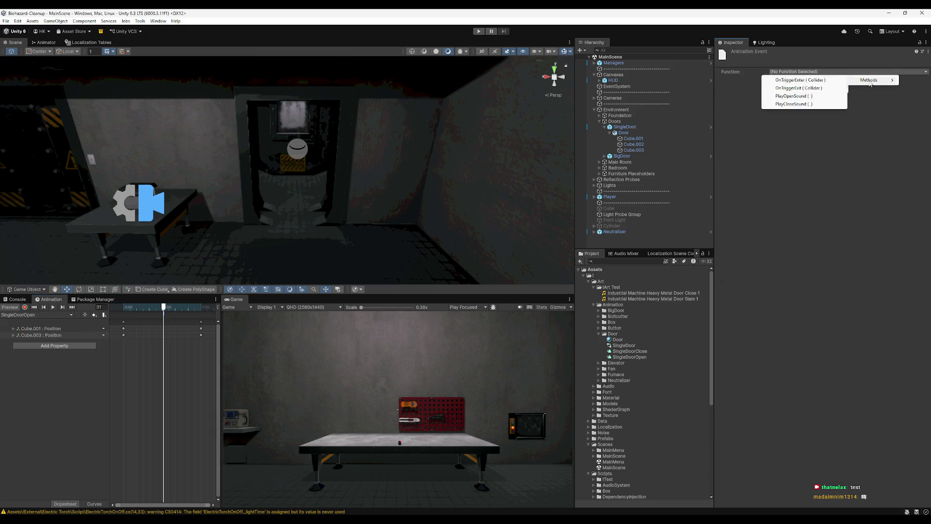
{"action": "left_click", "coordinate": [812, 96]}
- Add a PlayCloseSound event at frame 55 of SingleDoorClose, then enter Play mode
{"action": "left_click", "coordinate": [32, 315]}
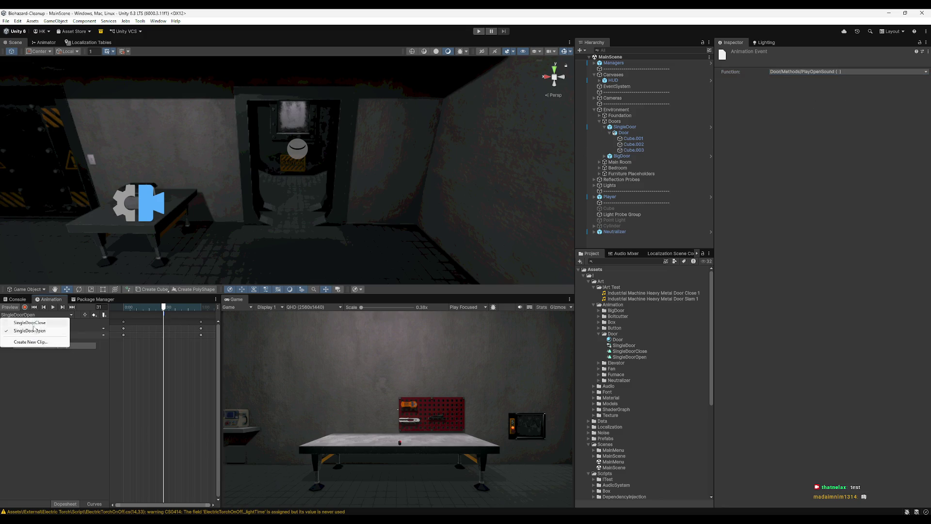
{"action": "left_click", "coordinate": [35, 325]}
{"action": "left_click_drag", "start_coordinate": [158, 310], "coordinate": [195, 309]}
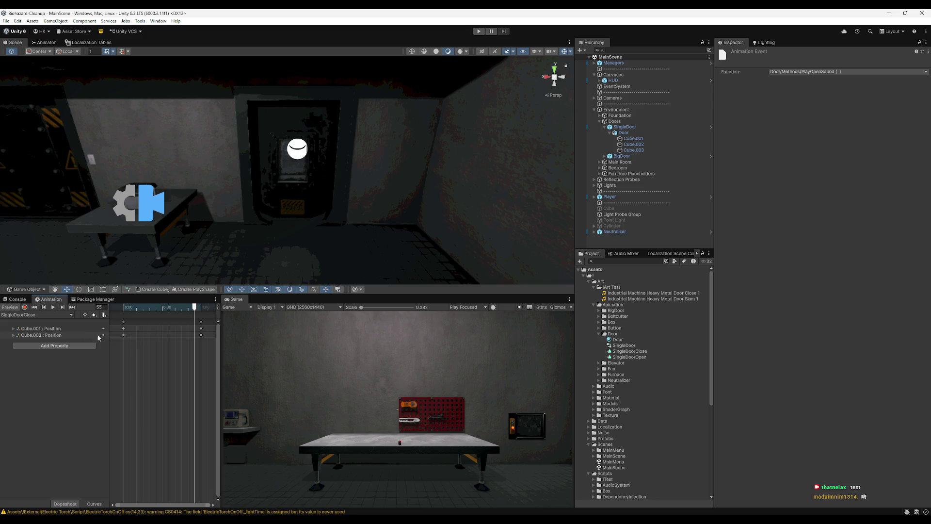
{"action": "left_click", "coordinate": [104, 315]}
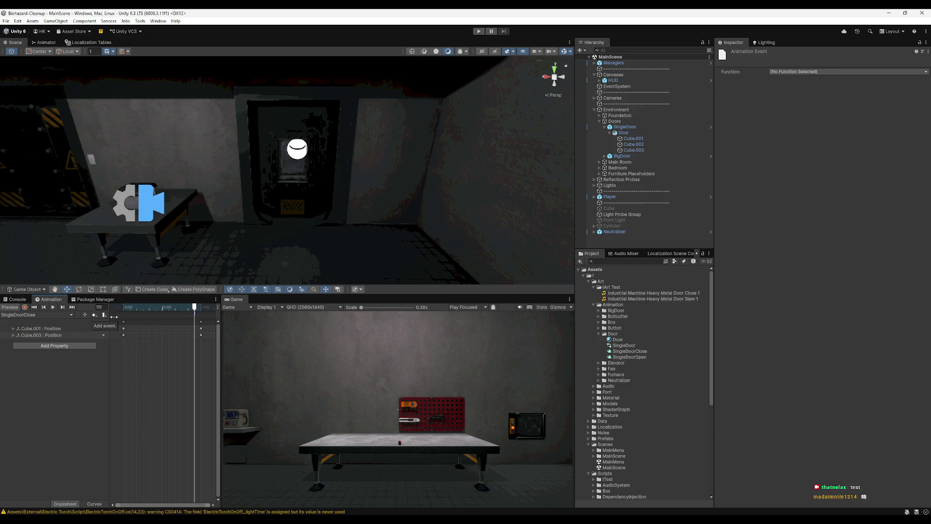
{"action": "left_click", "coordinate": [804, 72]}
{"action": "mouse_move", "coordinate": [809, 81]}
{"action": "mouse_move", "coordinate": [871, 80]}
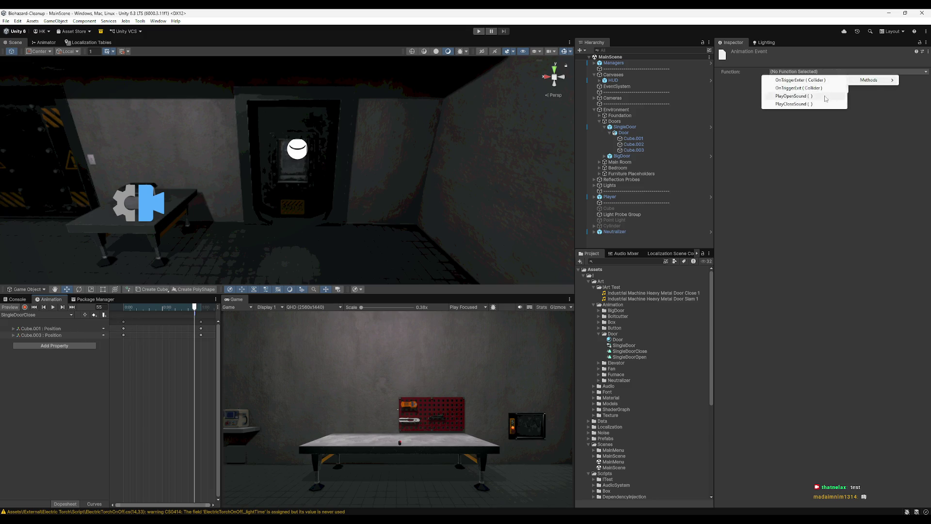
{"action": "left_click", "coordinate": [815, 104]}
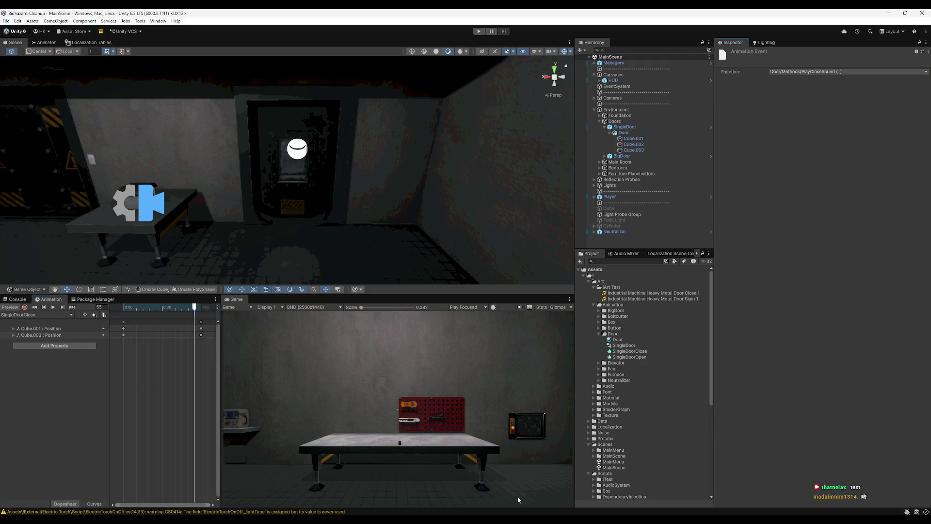
{"action": "left_click", "coordinate": [478, 32]}
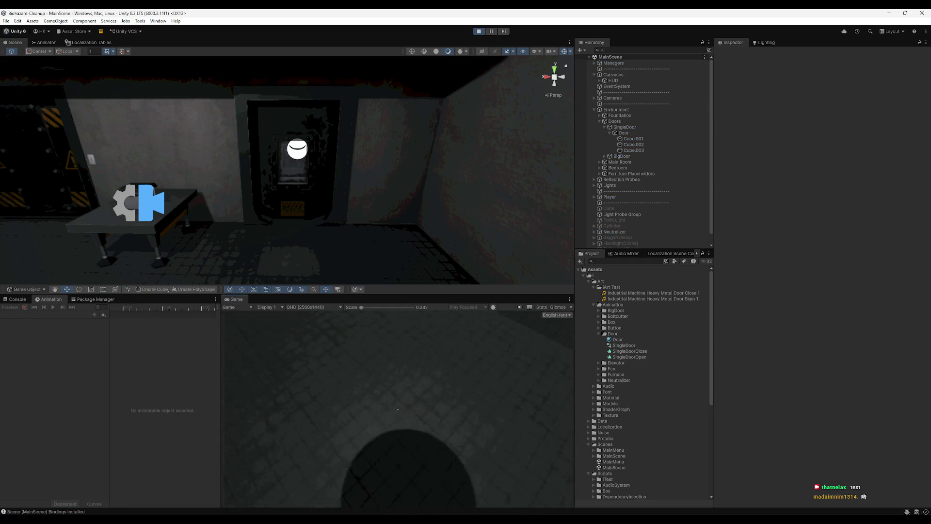
- Search 'wh' in the Windows start search, then return to Unity
{"action": "key", "text": "super"}
{"action": "type", "text": "whatsApp"}
{"action": "key", "text": "Return"}
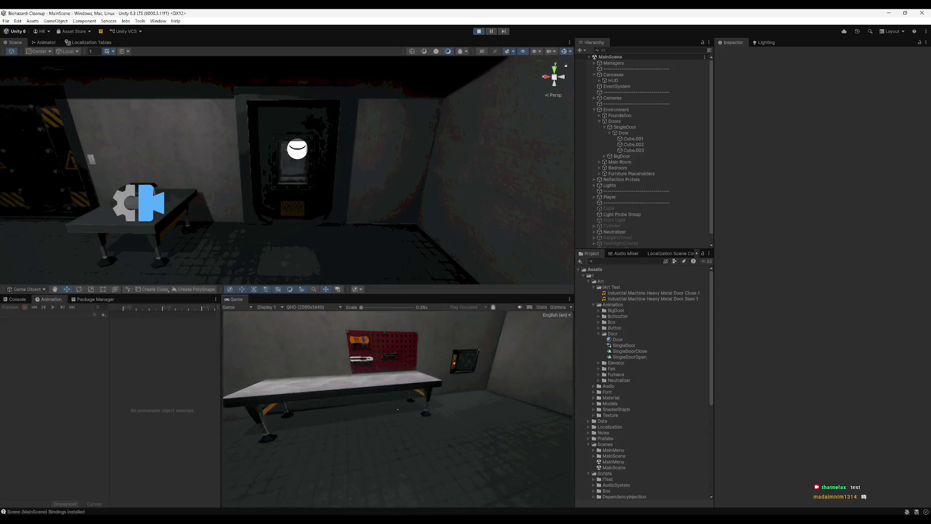
- Walk the player into the bedroom and back twice, checking the door opens and closes
{"action": "key", "text": "w"}
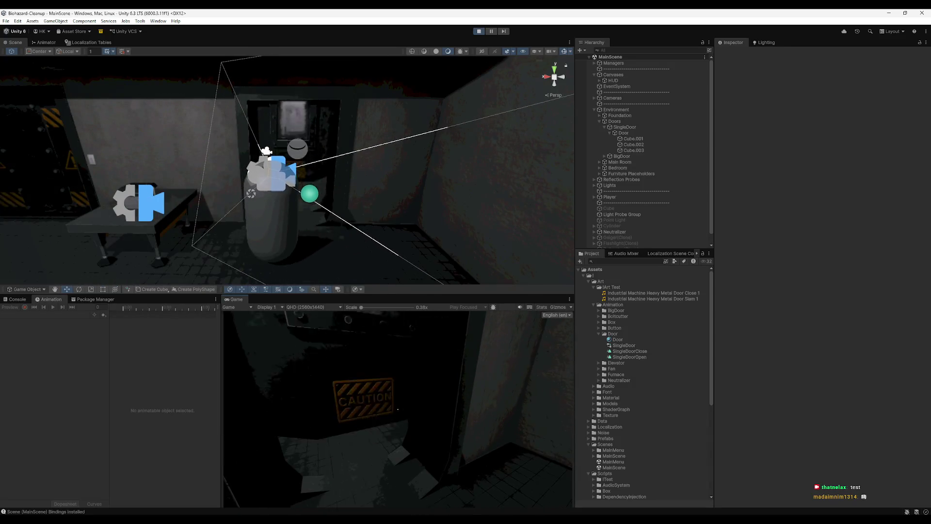
{"action": "key", "text": "s"}
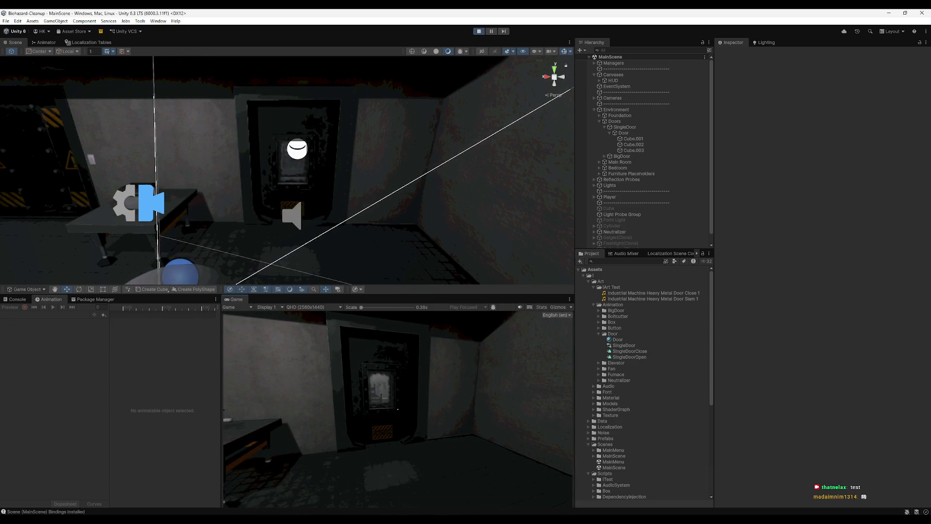
{"action": "key", "text": "w"}
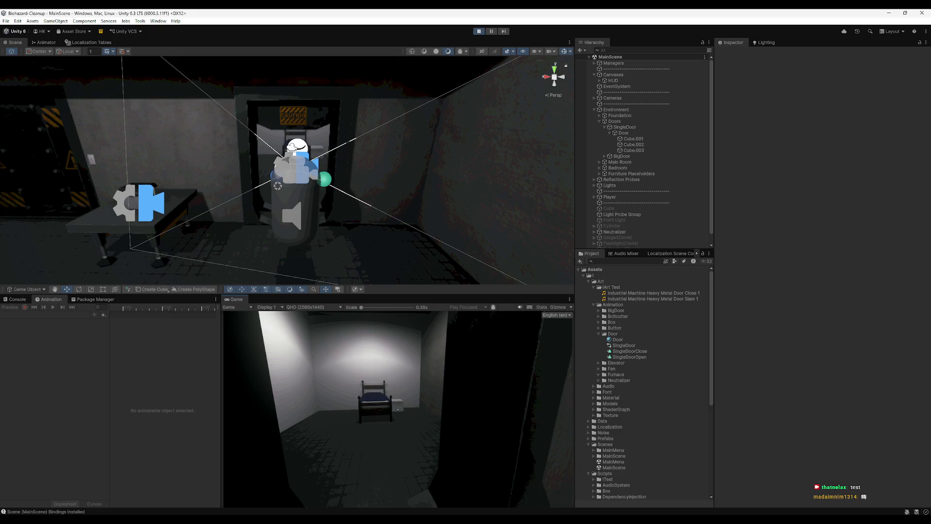
{"action": "key", "text": "s"}
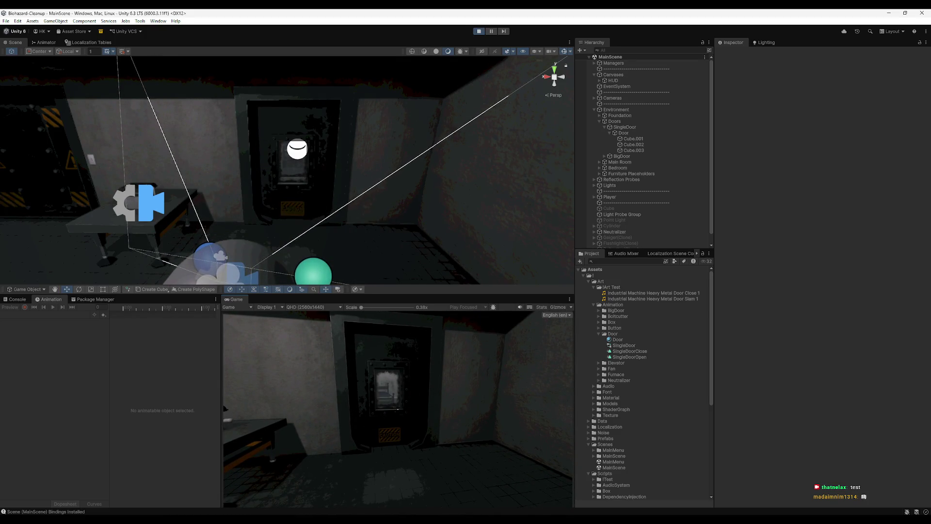
{"action": "key", "text": "super"}
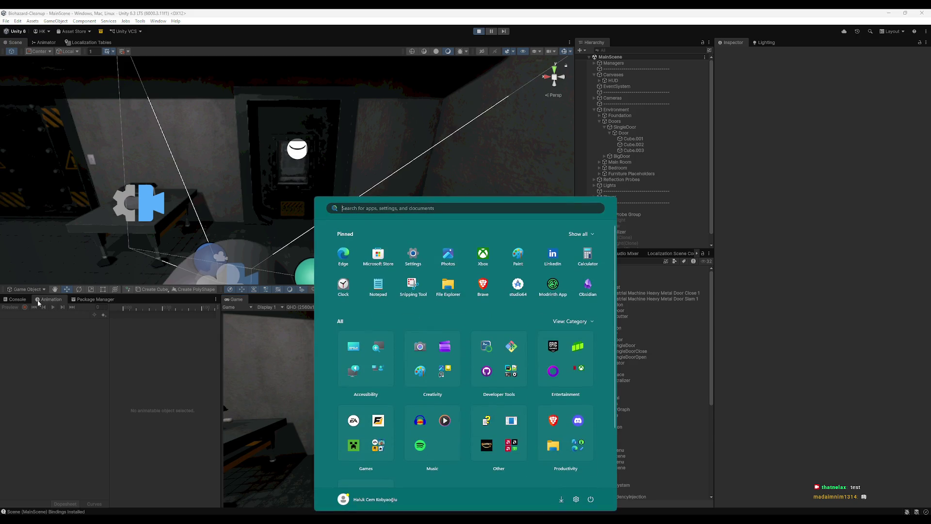
- Select SingleDoor, inspect the SingleDoorClose clip's PlayCloseSound event, then stop Play mode
{"action": "left_click", "coordinate": [664, 144]}
{"action": "left_click", "coordinate": [657, 127]}
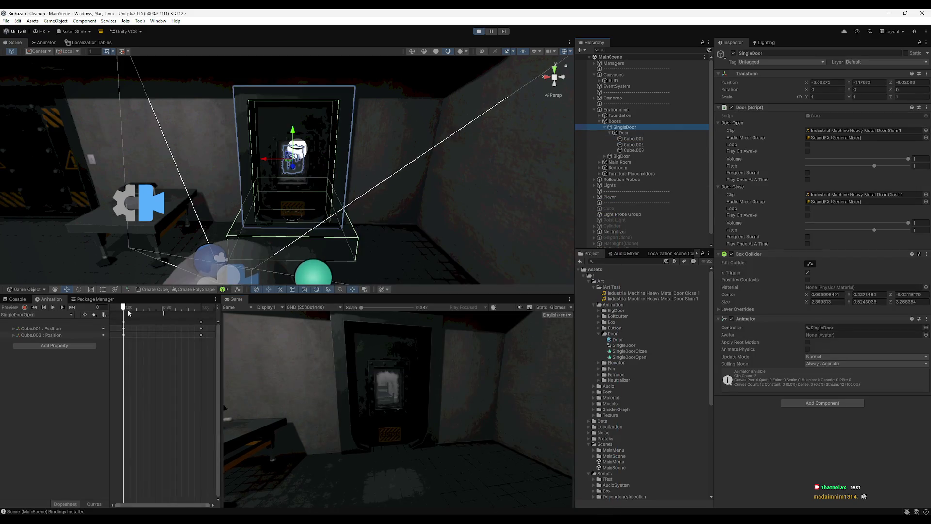
{"action": "left_click", "coordinate": [42, 316]}
{"action": "left_click", "coordinate": [34, 331]}
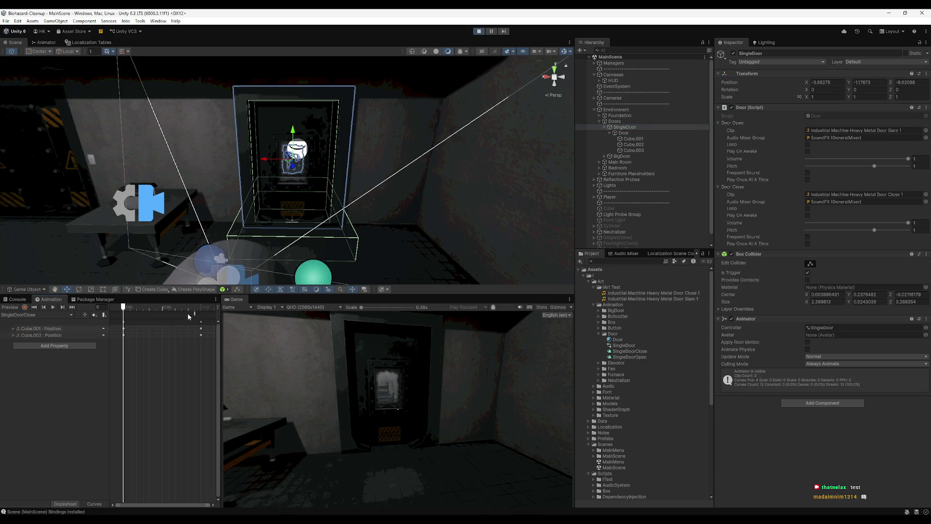
{"action": "left_click", "coordinate": [196, 314]}
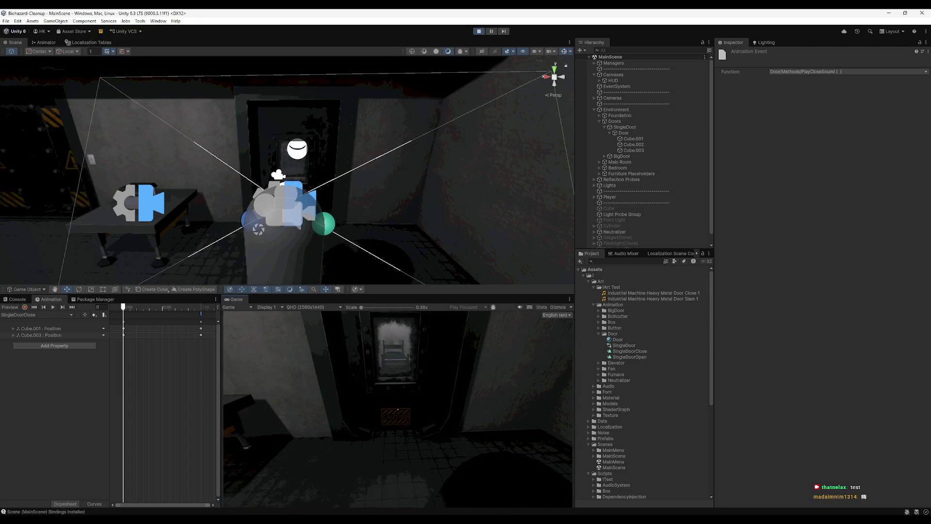
{"action": "key", "text": "super"}
{"action": "left_click", "coordinate": [479, 31]}
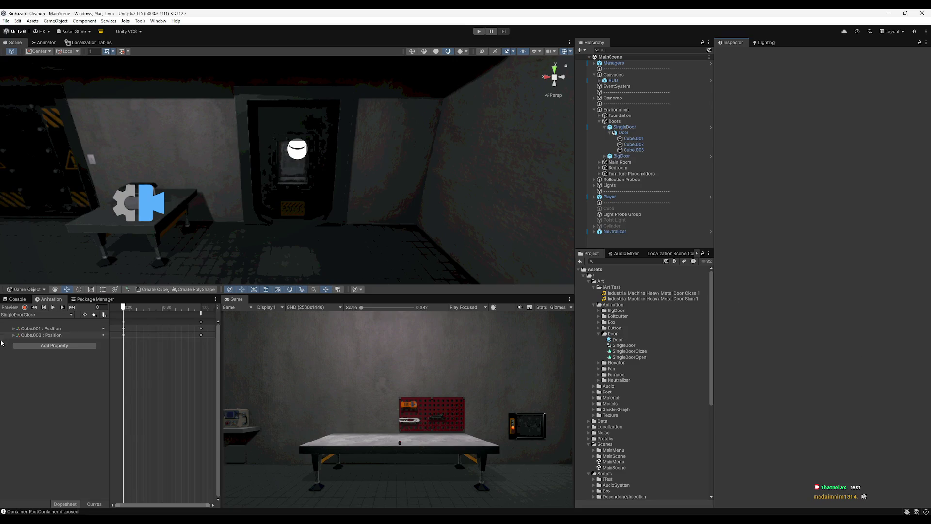
- Clear the Console, then reselect SingleDoor and show its SingleDoorClose clip in Animation
{"action": "left_click", "coordinate": [17, 300]}
{"action": "left_click", "coordinate": [8, 306]}
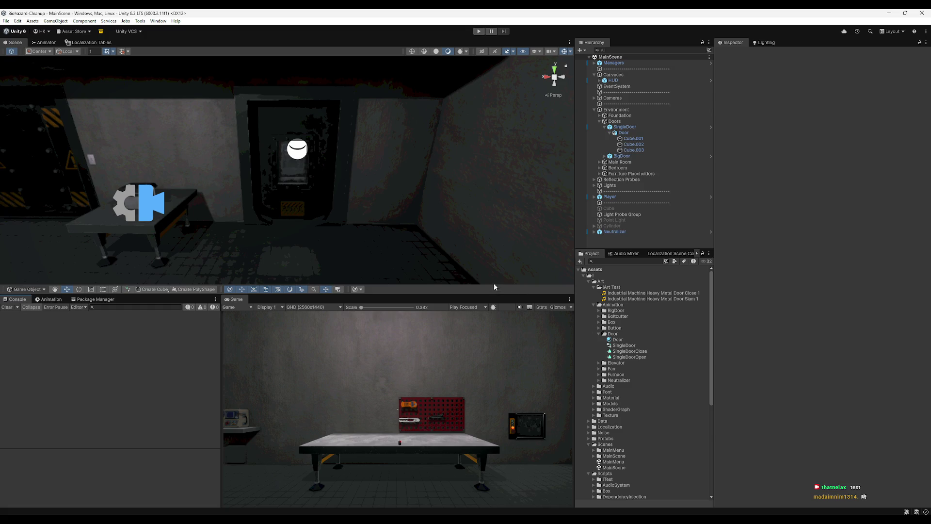
{"action": "left_click", "coordinate": [307, 151]}
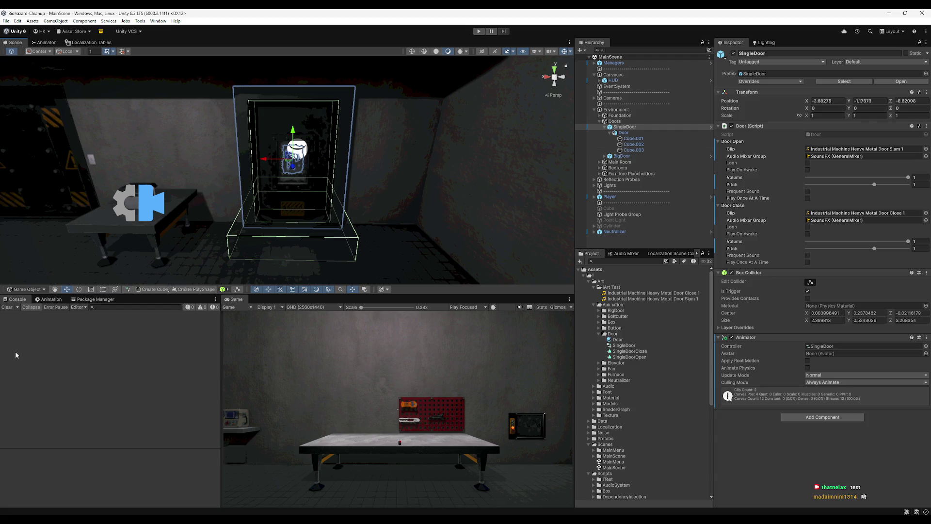
{"action": "left_click", "coordinate": [55, 300]}
{"action": "mouse_move", "coordinate": [272, 228]}
{"action": "left_mouse_down"}
{"action": "mouse_move", "coordinate": [324, 238]}
{"action": "mouse_move", "coordinate": [337, 214]}
{"action": "mouse_move", "coordinate": [279, 226]}
{"action": "left_mouse_up"}
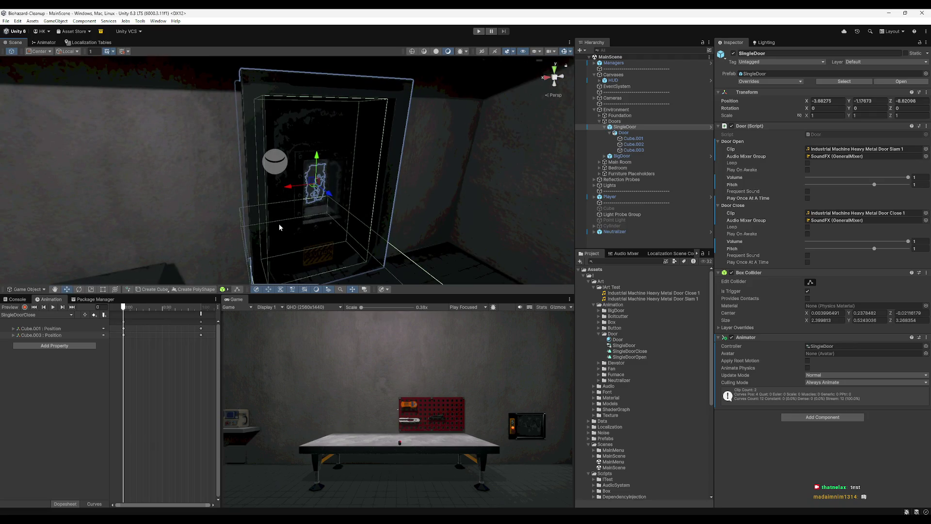
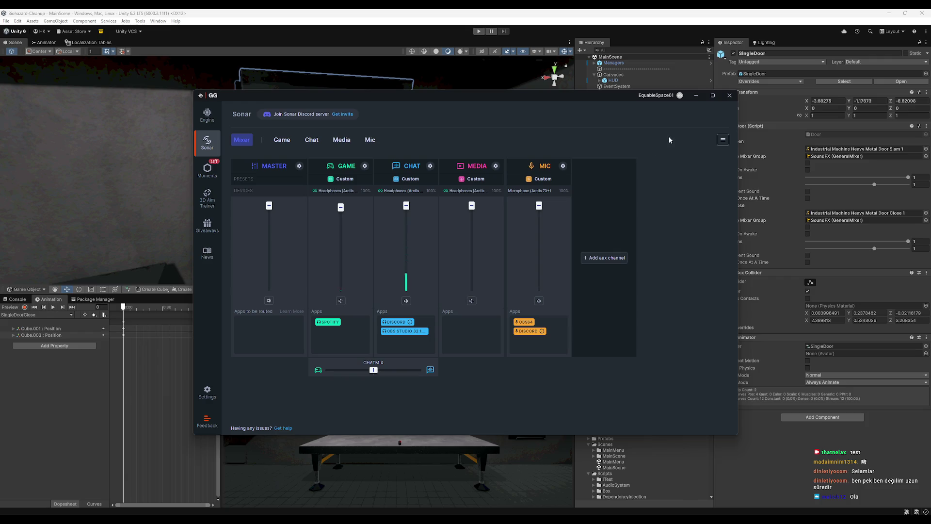
- Close the SteelSeries GG Sonar mixer window so the Unity editor is visible
{"action": "left_click", "coordinate": [728, 97]}
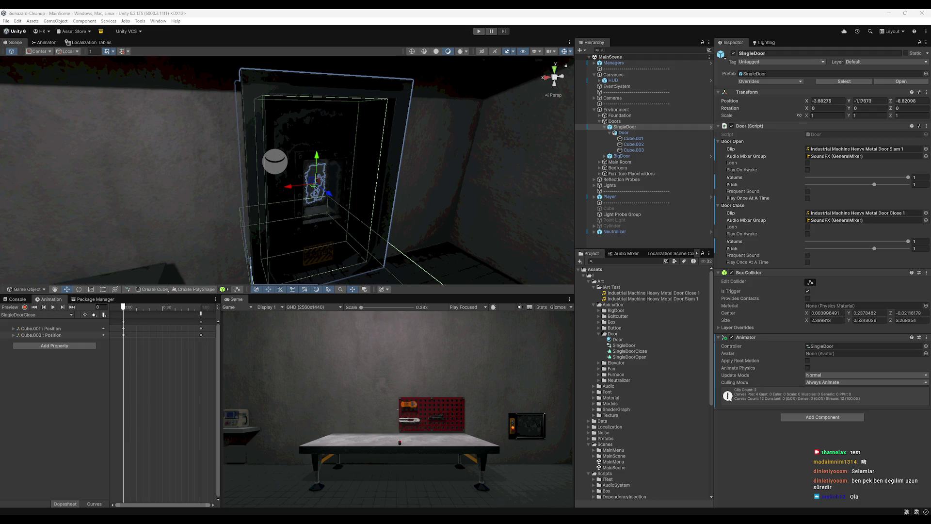
- Reopen the SteelSeries GG Sonar mixer from the taskbar's hidden-icons tray
{"action": "left_click", "coordinate": [849, 507]}
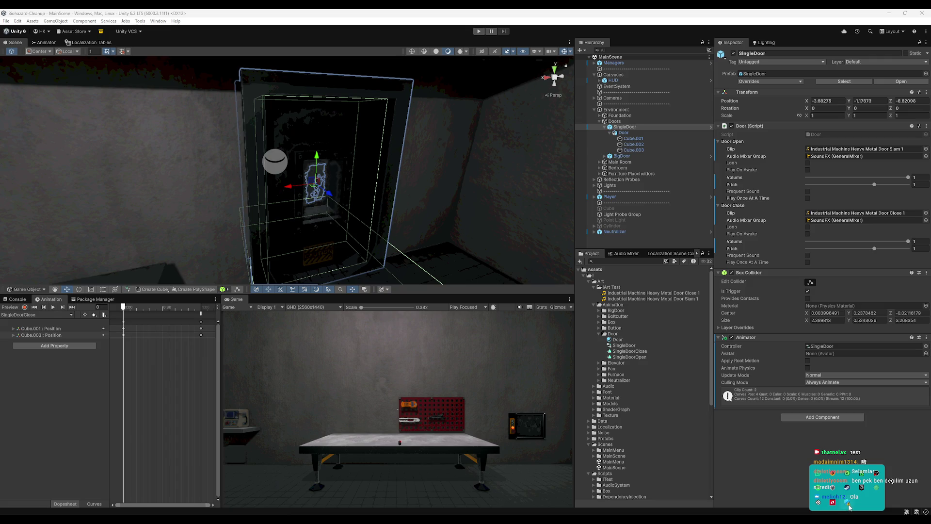
{"action": "left_click", "coordinate": [818, 503]}
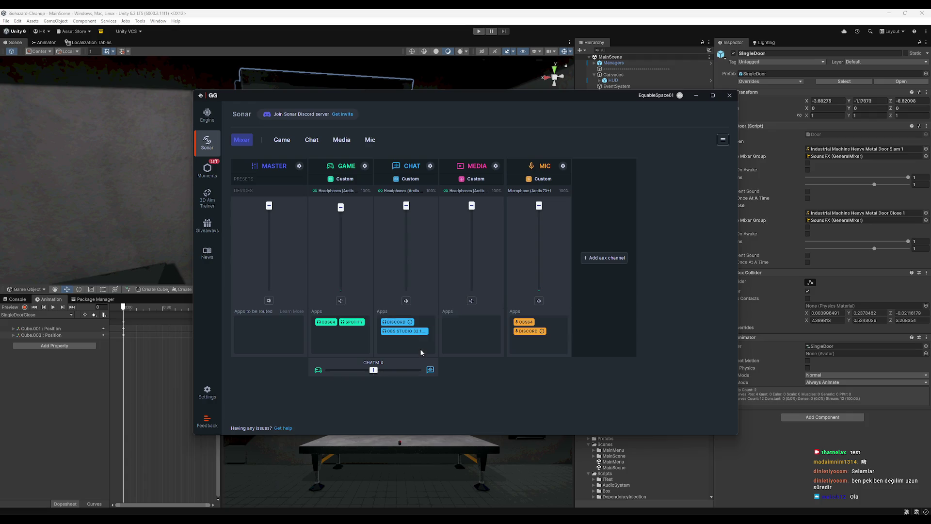
- Drag OBS Studio from Chat apps to the Game channel, then close SteelSeries GG
{"action": "mouse_move", "coordinate": [412, 333]}
{"action": "left_mouse_down"}
{"action": "mouse_move", "coordinate": [335, 346]}
{"action": "mouse_move", "coordinate": [336, 357]}
{"action": "left_mouse_up"}
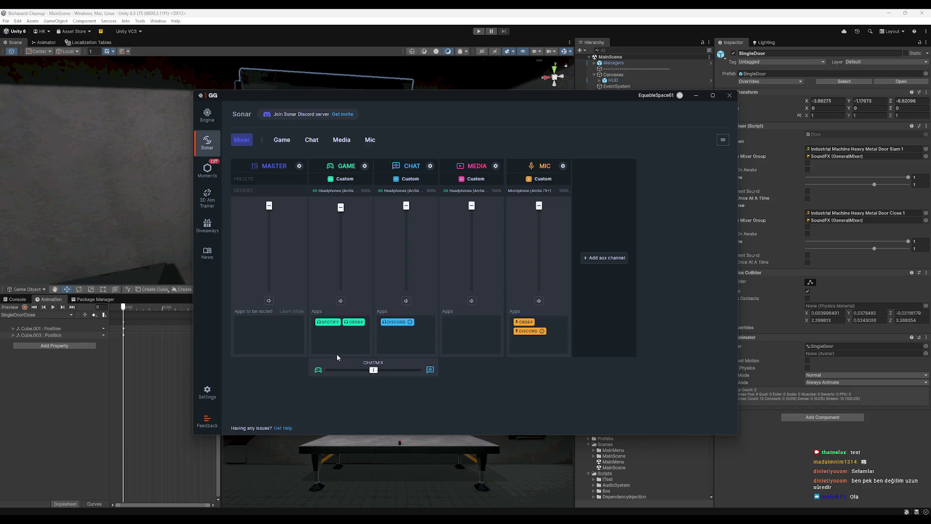
{"action": "left_click_drag", "start_coordinate": [412, 338], "coordinate": [358, 338]}
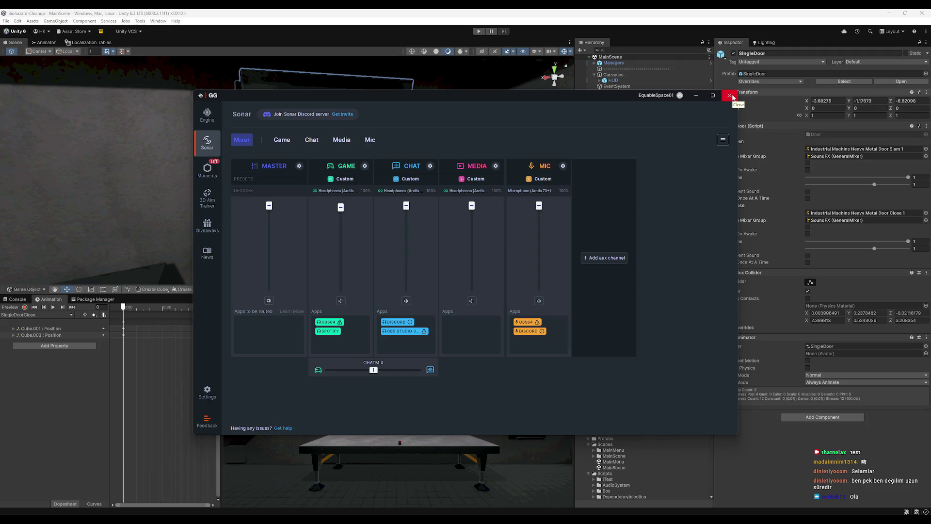
{"action": "left_click", "coordinate": [730, 95]}
{"action": "left_click", "coordinate": [723, 140]}
{"action": "left_click", "coordinate": [712, 127]}
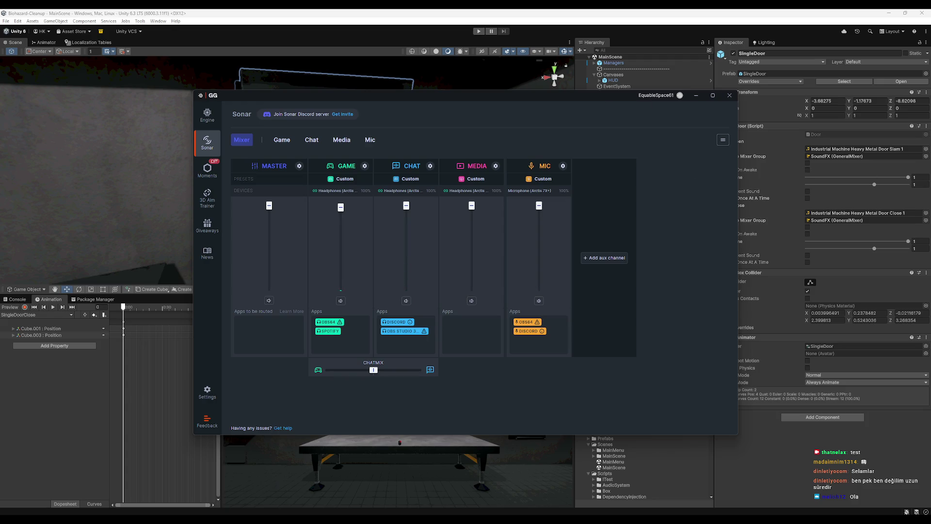
{"action": "left_click", "coordinate": [727, 96]}
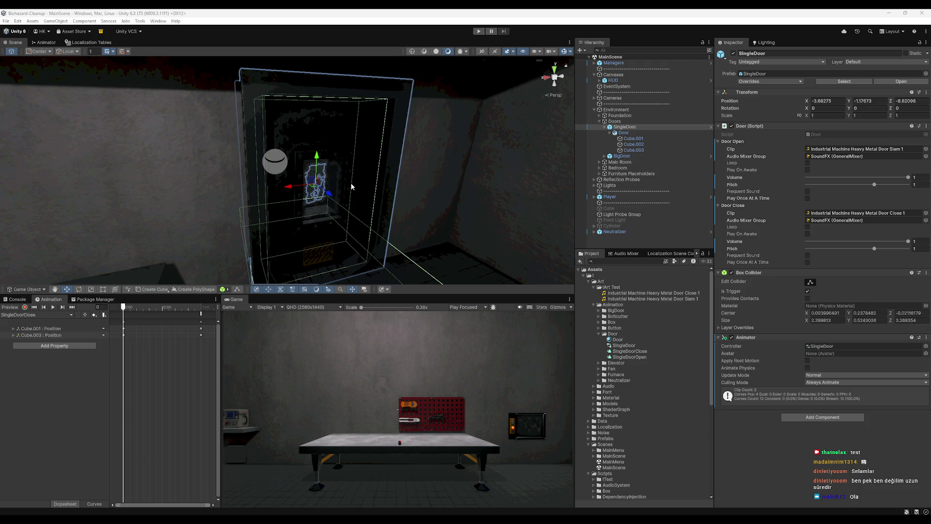
- Center the door in the scene and scrub SingleDoorClose to frame 48 for the PlayCloseSound event
{"action": "scroll", "coordinate": [473, 252], "scroll_direction": "down", "scroll_amount": 1}
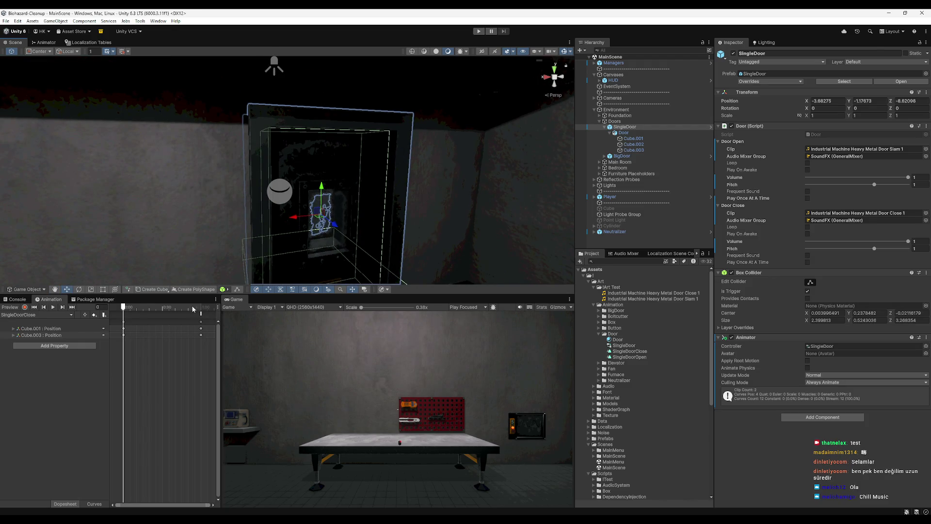
{"action": "left_click_drag", "start_coordinate": [193, 309], "coordinate": [166, 308]}
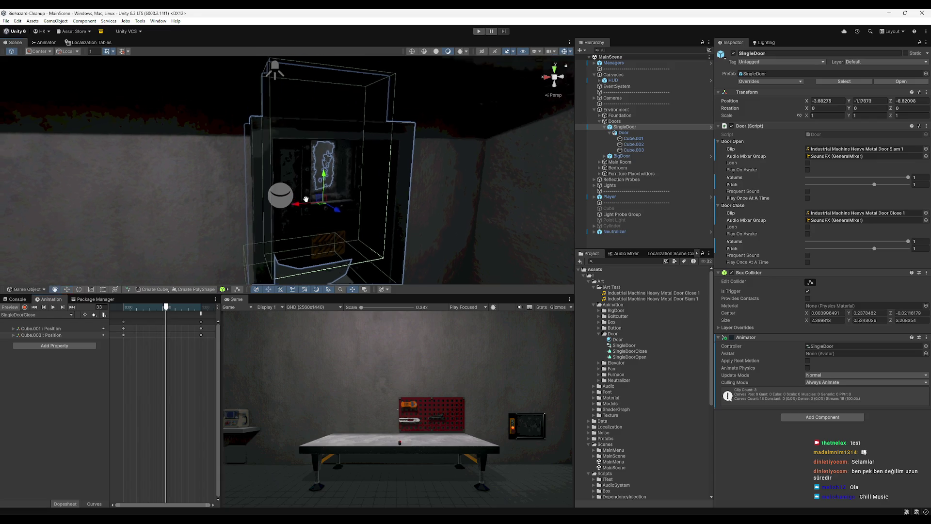
{"action": "right_click", "coordinate": [331, 206]}
{"action": "left_click", "coordinate": [304, 207]}
{"action": "mouse_move", "coordinate": [304, 207]}
{"action": "left_mouse_down"}
{"action": "mouse_move", "coordinate": [295, 143]}
{"action": "mouse_move", "coordinate": [332, 191]}
{"action": "mouse_move", "coordinate": [320, 218]}
{"action": "mouse_move", "coordinate": [312, 212]}
{"action": "left_mouse_up"}
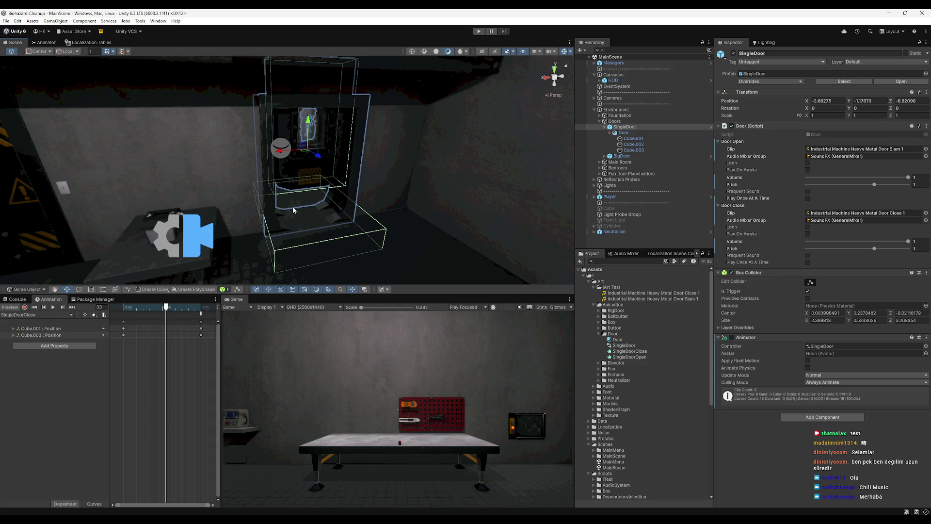
{"action": "mouse_move", "coordinate": [386, 519]}
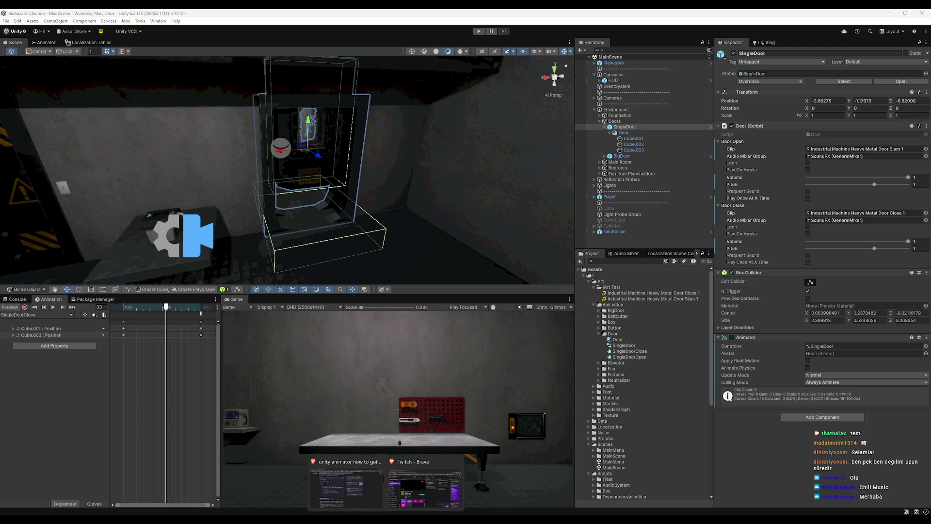
{"action": "mouse_move", "coordinate": [345, 482]}
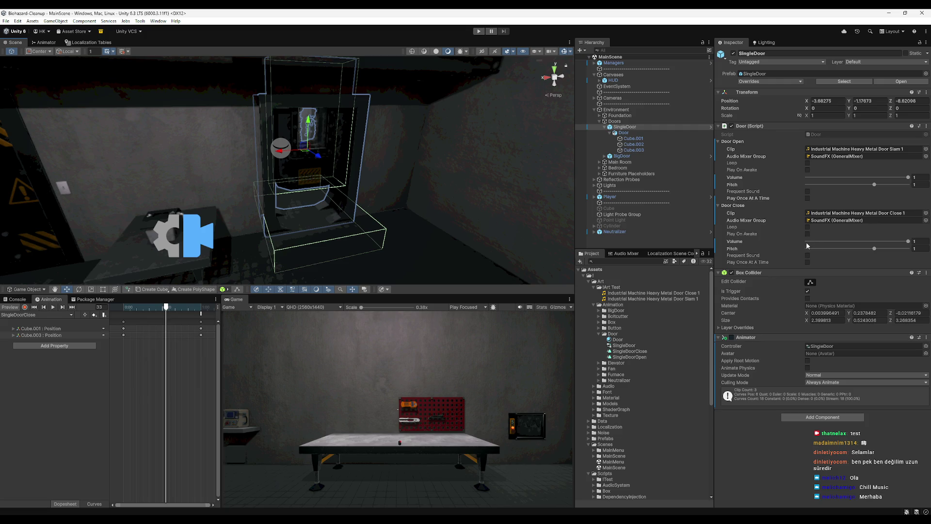
{"action": "mouse_move", "coordinate": [170, 304]}
{"action": "left_mouse_down"}
{"action": "mouse_move", "coordinate": [194, 316]}
{"action": "mouse_move", "coordinate": [186, 318]}
{"action": "left_mouse_up"}
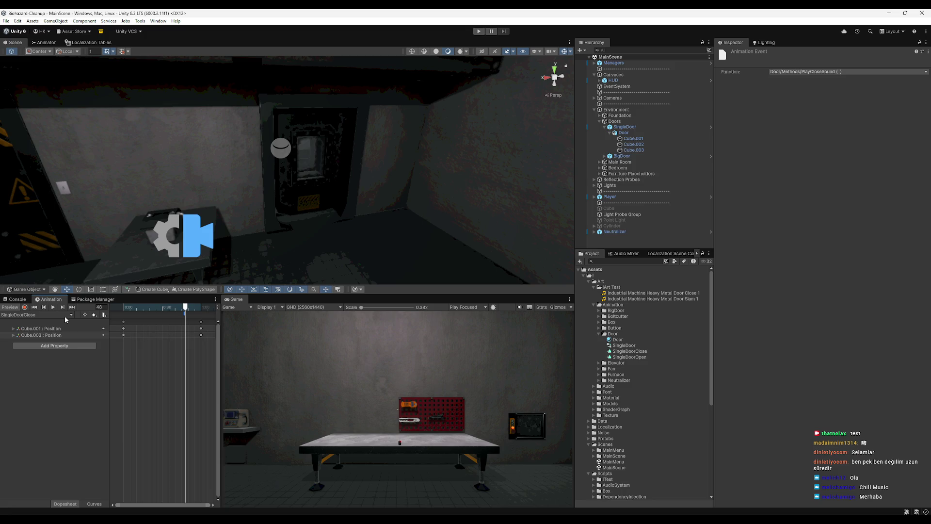
- Switch the Animation window to the SingleDoorOpen clip and preview the door sliding open
{"action": "left_click", "coordinate": [65, 315]}
{"action": "left_click", "coordinate": [34, 330]}
{"action": "mouse_move", "coordinate": [124, 308]}
{"action": "left_mouse_down"}
{"action": "mouse_move", "coordinate": [163, 318]}
{"action": "mouse_move", "coordinate": [118, 315]}
{"action": "left_mouse_up"}
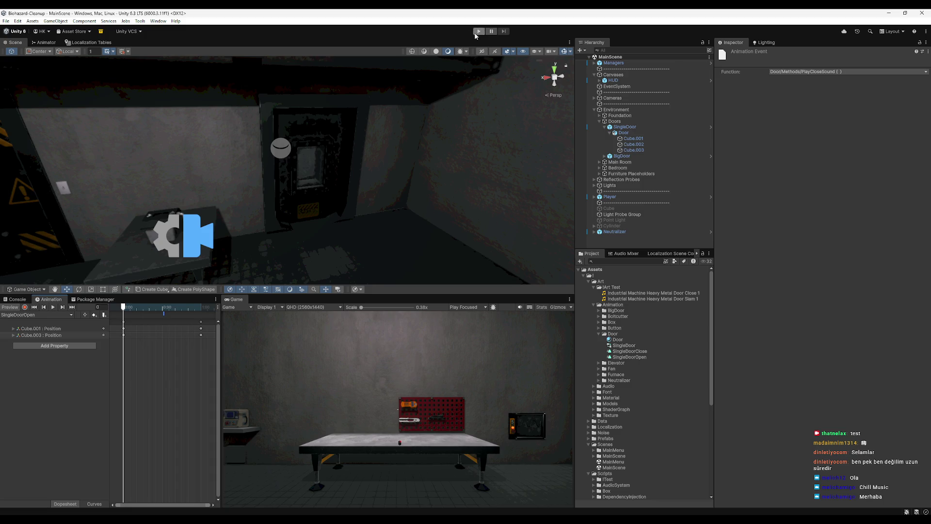
- Play-test walking up to the door, stop the game, and scrub SingleDoorOpen to frame 18
{"action": "left_click", "coordinate": [478, 32]}
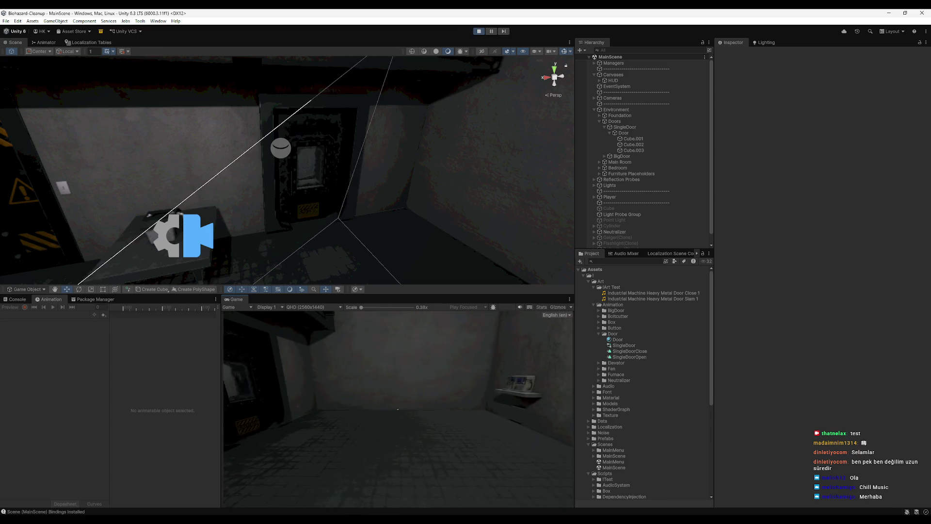
{"action": "key", "text": "w"}
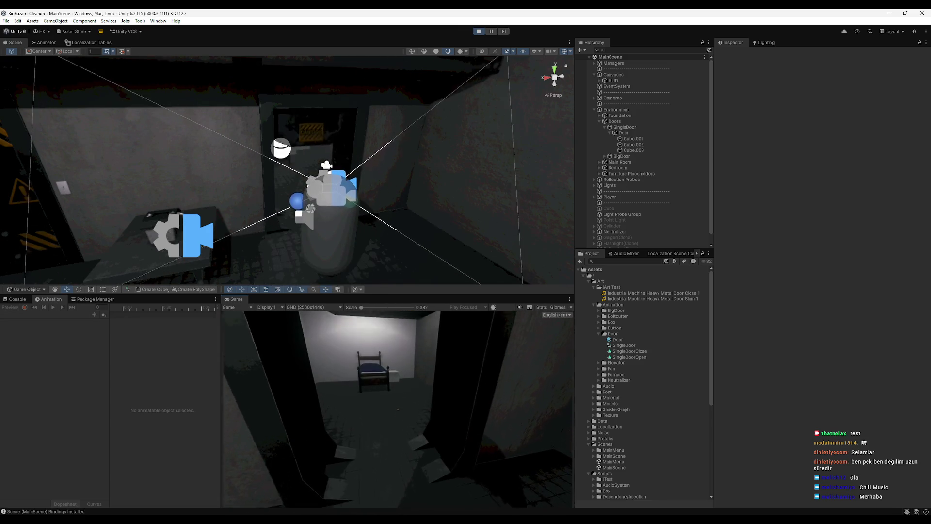
{"action": "key", "text": "s"}
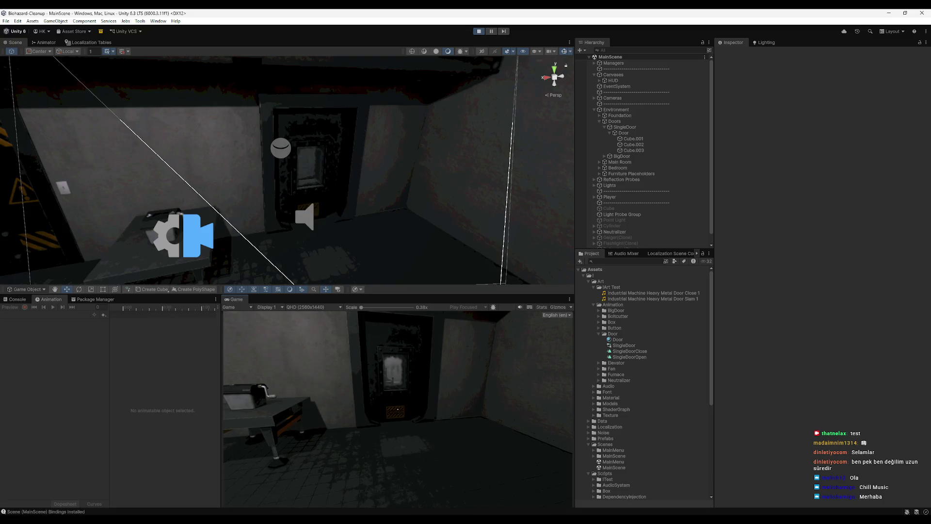
{"action": "key", "text": "super"}
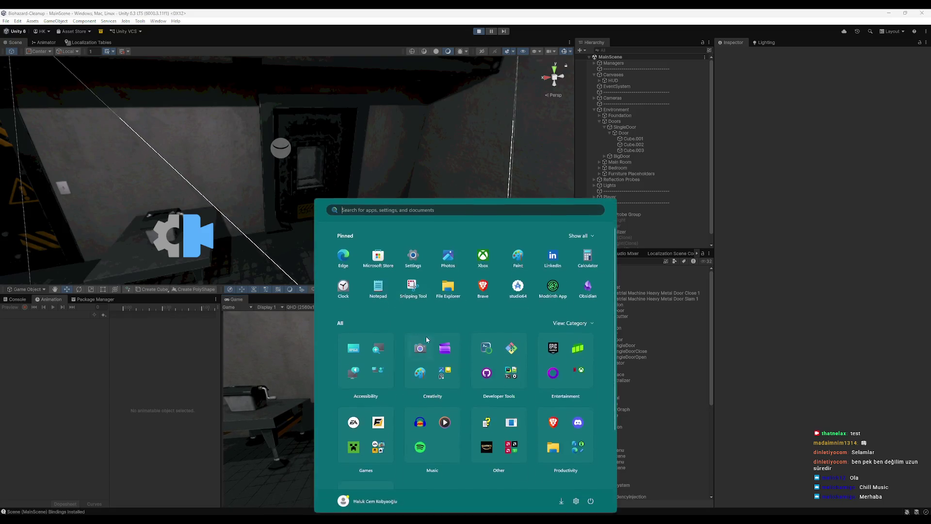
{"action": "left_click", "coordinate": [45, 304]}
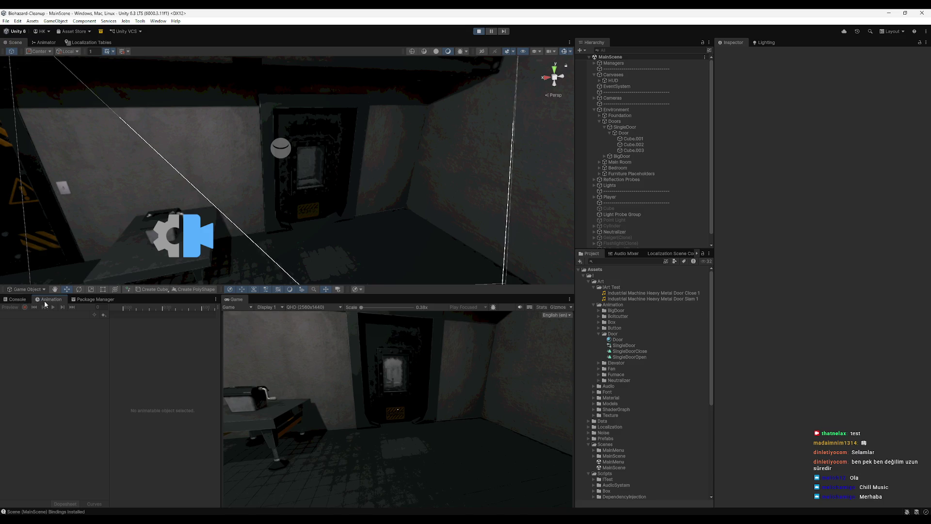
{"action": "left_click", "coordinate": [631, 127]}
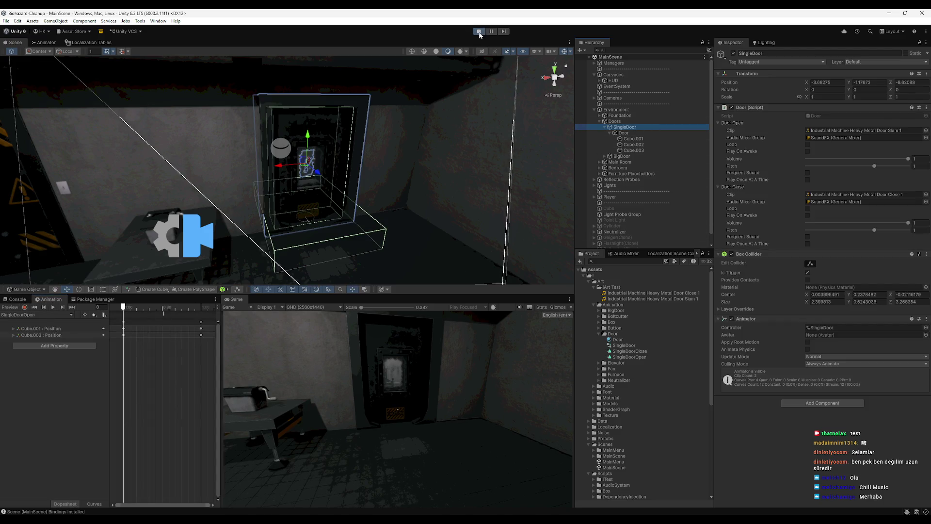
{"action": "left_click", "coordinate": [479, 32]}
{"action": "mouse_move", "coordinate": [126, 310]}
{"action": "left_mouse_down"}
{"action": "mouse_move", "coordinate": [208, 316]}
{"action": "mouse_move", "coordinate": [74, 320]}
{"action": "left_mouse_up"}
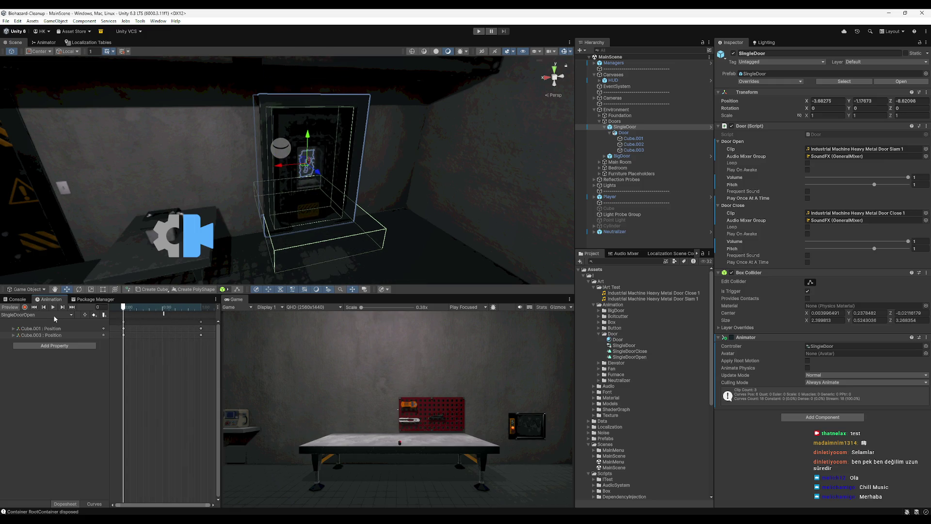
- Switch to SingleDoorClose, scrub it from frame 0 to 48, and start Play mode
{"action": "left_click", "coordinate": [54, 316]}
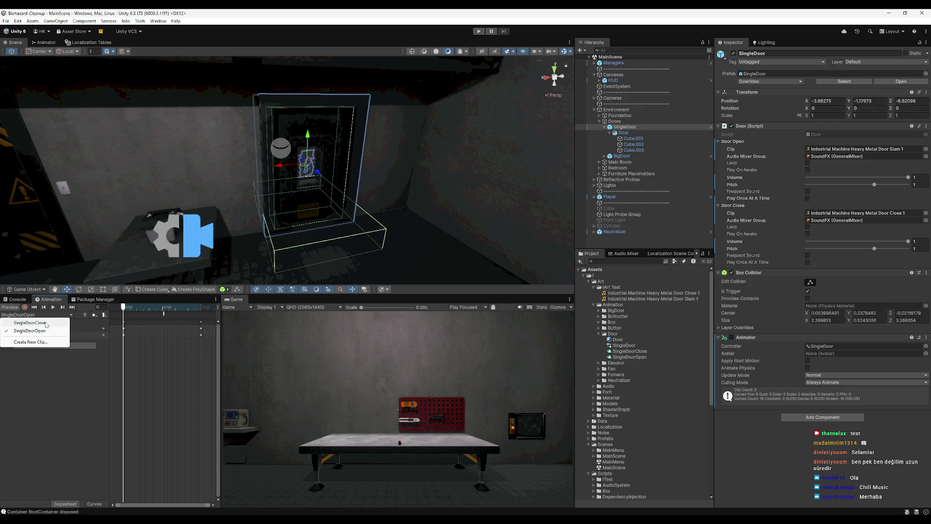
{"action": "left_click", "coordinate": [47, 322]}
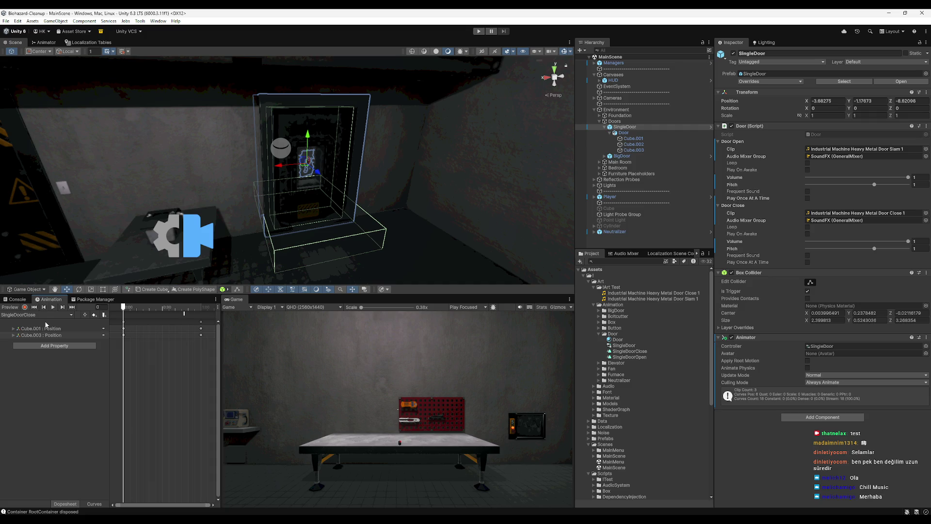
{"action": "mouse_move", "coordinate": [126, 311]}
{"action": "left_mouse_down"}
{"action": "mouse_move", "coordinate": [185, 320]}
{"action": "mouse_move", "coordinate": [108, 322]}
{"action": "left_mouse_up"}
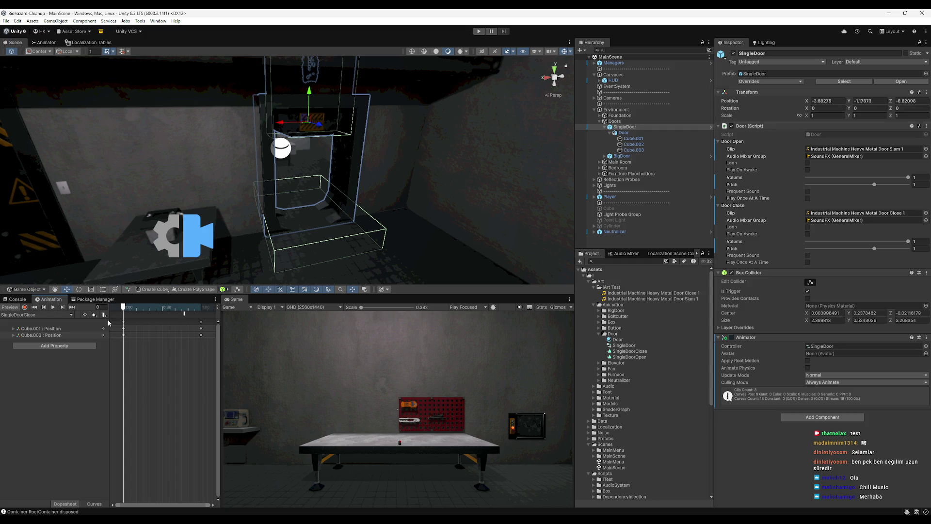
{"action": "left_click", "coordinate": [479, 31]}
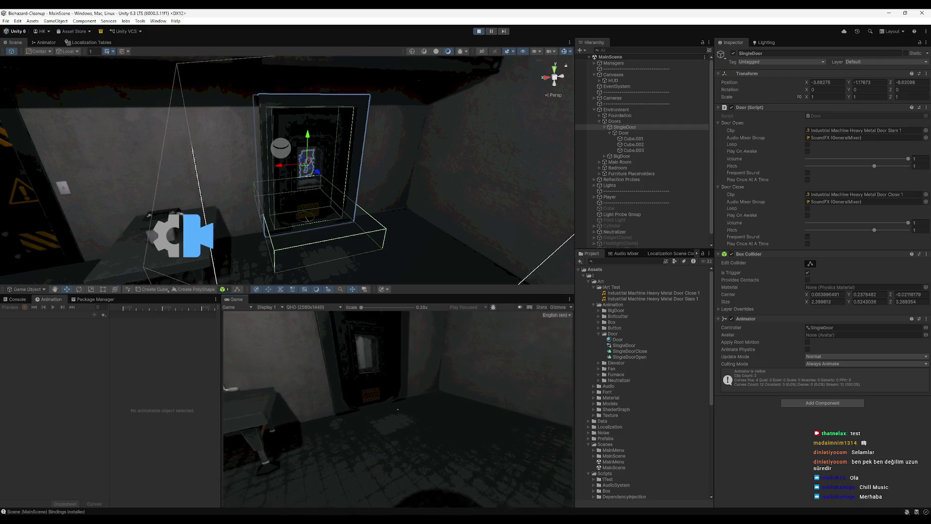
- Walk the player through the doorway and check the Console for the close sound
{"action": "key", "text": "w"}
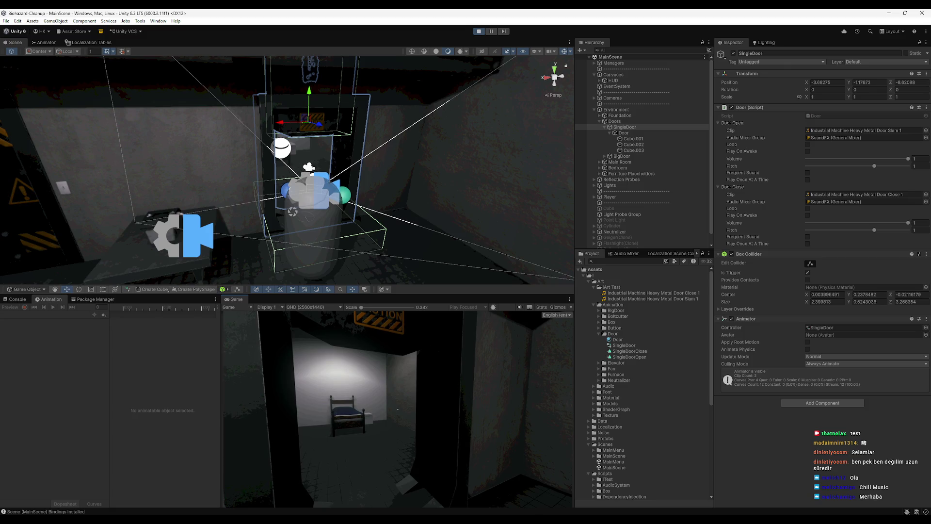
{"action": "key", "text": "s"}
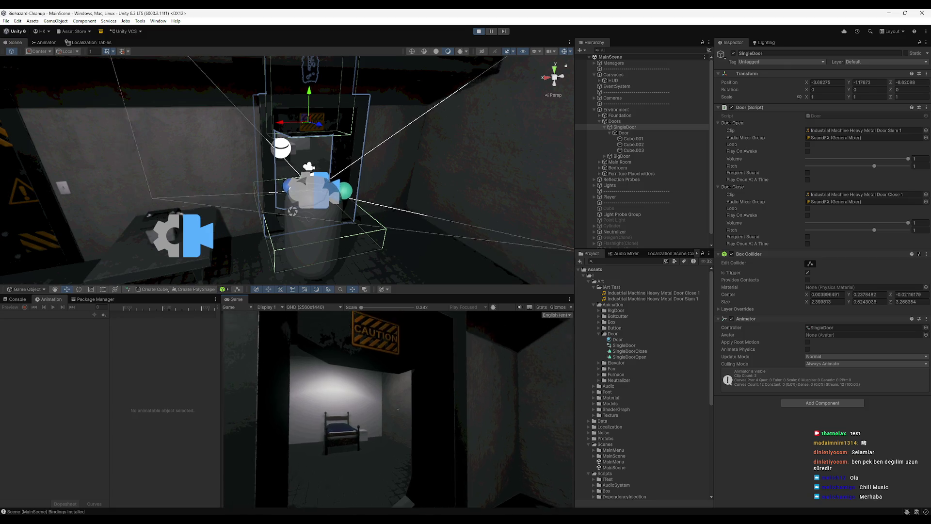
{"action": "key", "text": "w"}
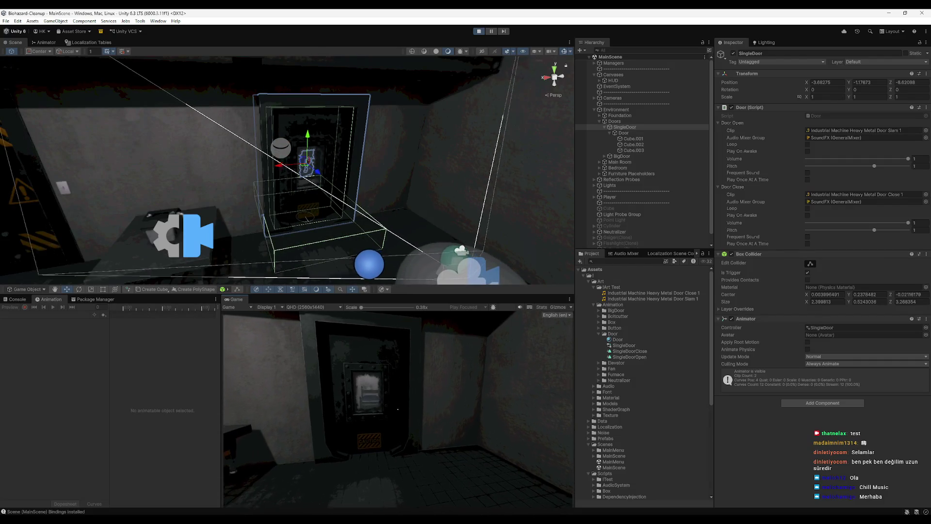
{"action": "key", "text": "super"}
{"action": "left_click", "coordinate": [17, 299]}
{"action": "left_click", "coordinate": [49, 299]}
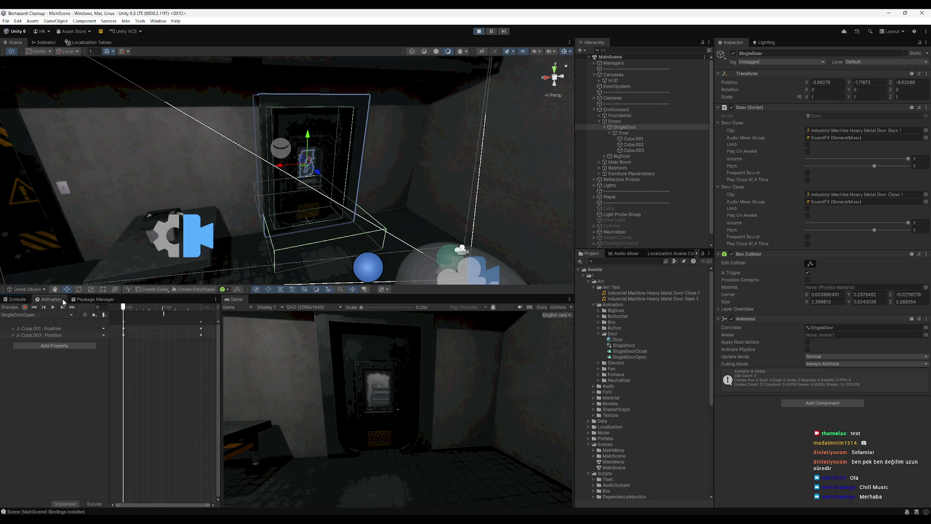
- In SingleDoorClose, drag the PlayCloseSound event marker earlier in the timeline
{"action": "left_click", "coordinate": [54, 315]}
{"action": "left_click", "coordinate": [48, 323]}
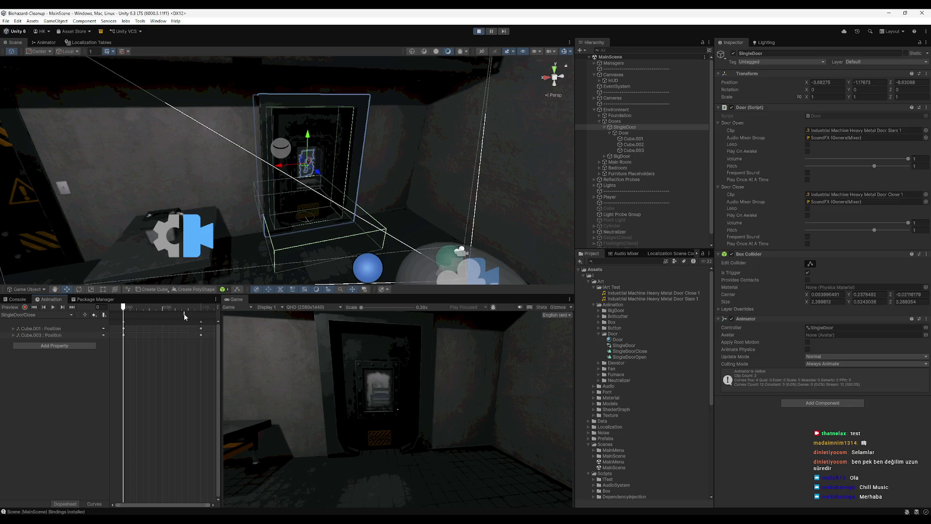
{"action": "left_click_drag", "start_coordinate": [184, 314], "coordinate": [168, 315]}
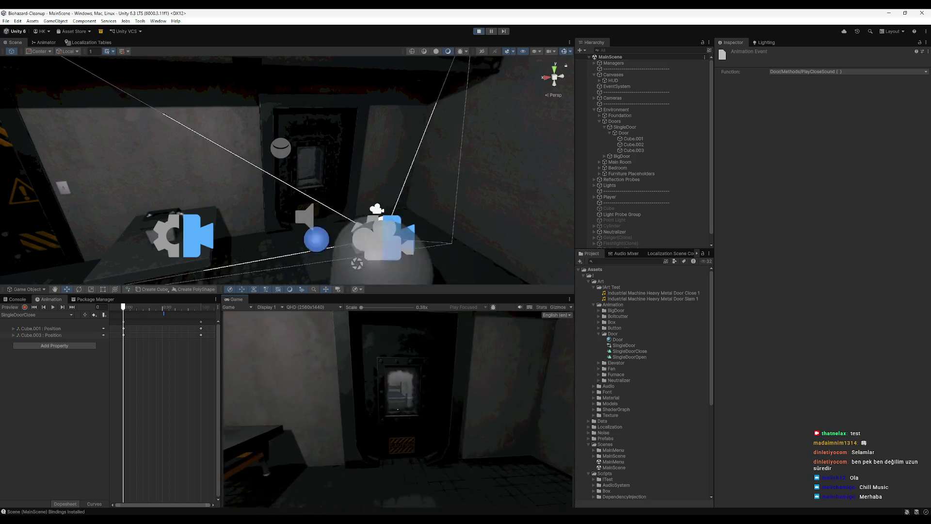
- Retest the door closing in Play mode, check the Console, then stop the game
{"action": "key", "text": "w"}
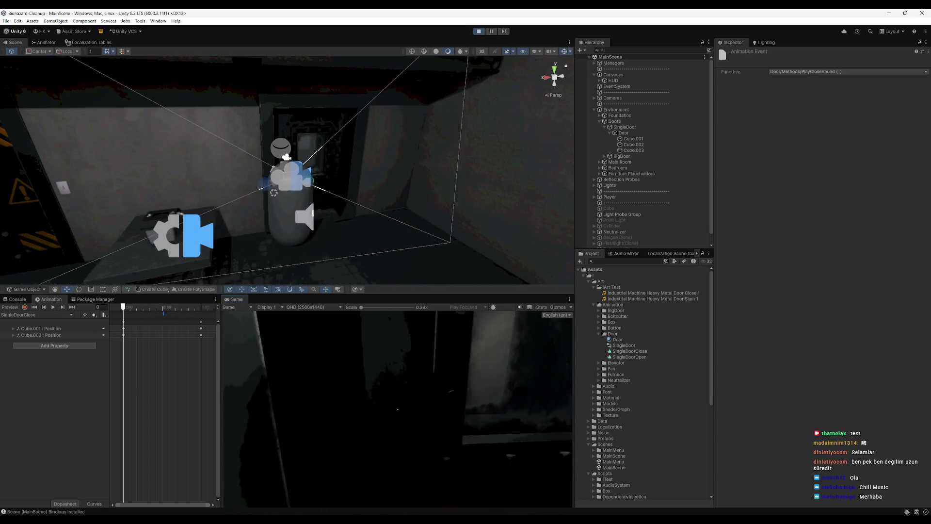
{"action": "key", "text": "s"}
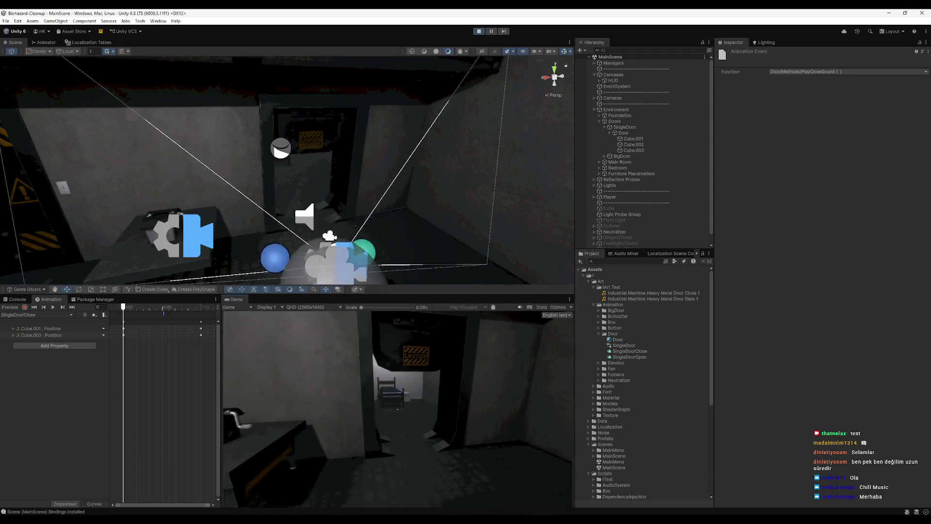
{"action": "key", "text": "w"}
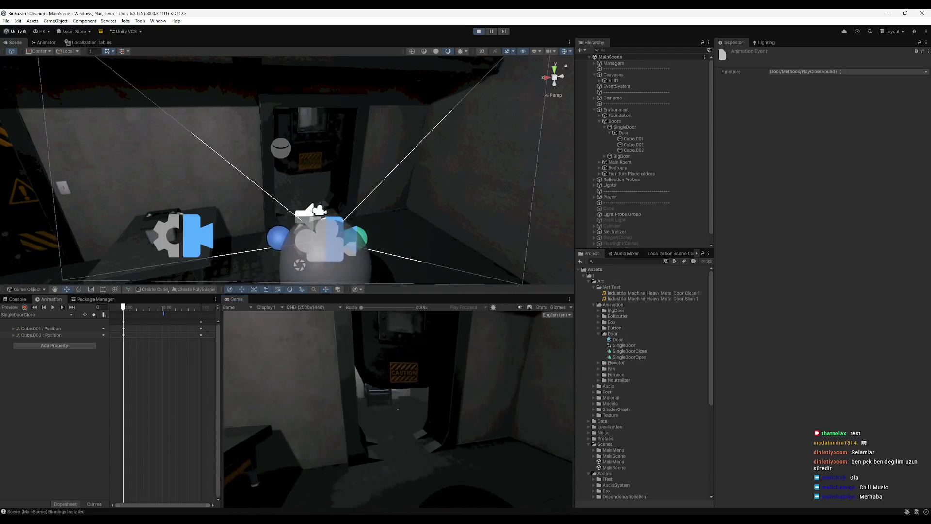
{"action": "key", "text": "s"}
{"action": "key", "text": "e"}
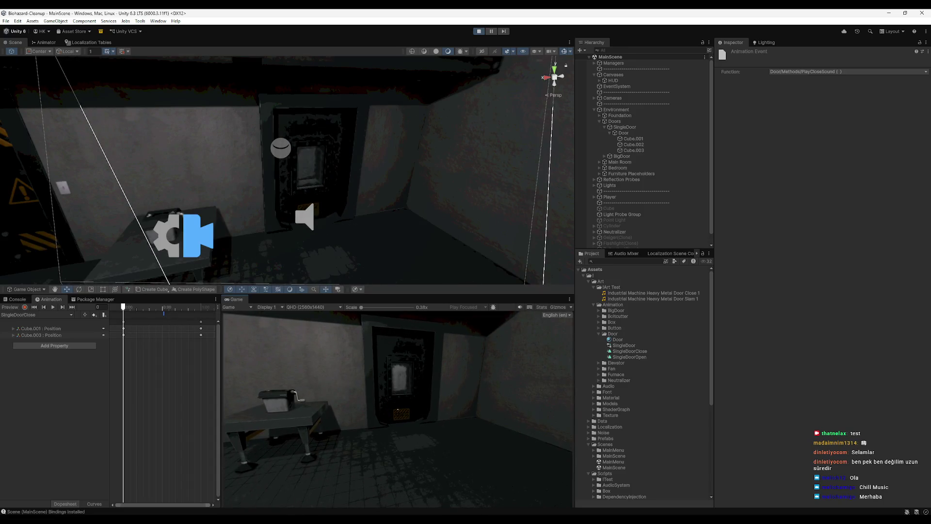
{"action": "key", "text": "w"}
{"action": "key", "text": "w"}
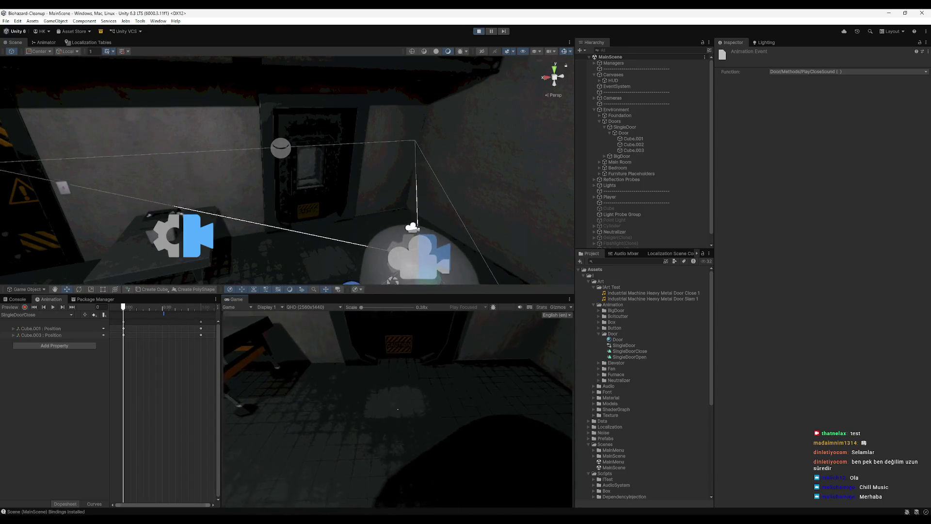
{"action": "key", "text": "s"}
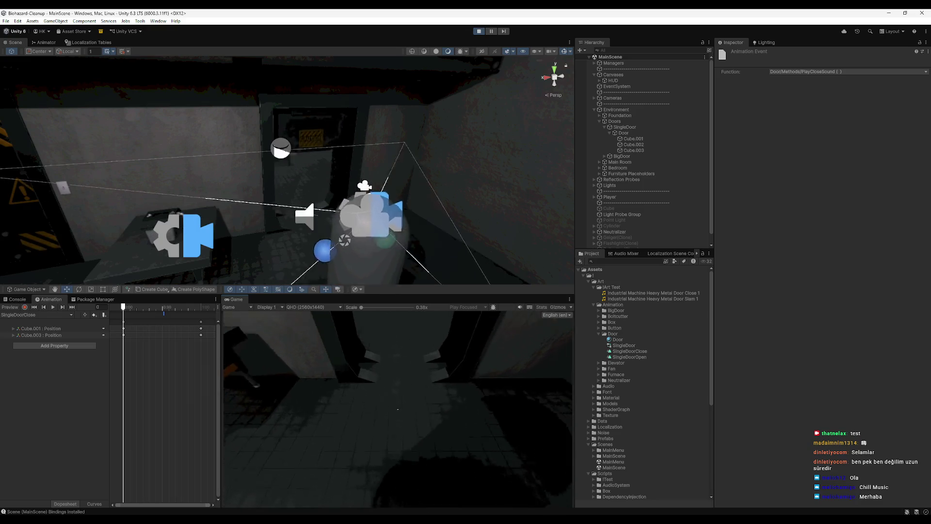
{"action": "key", "text": "super"}
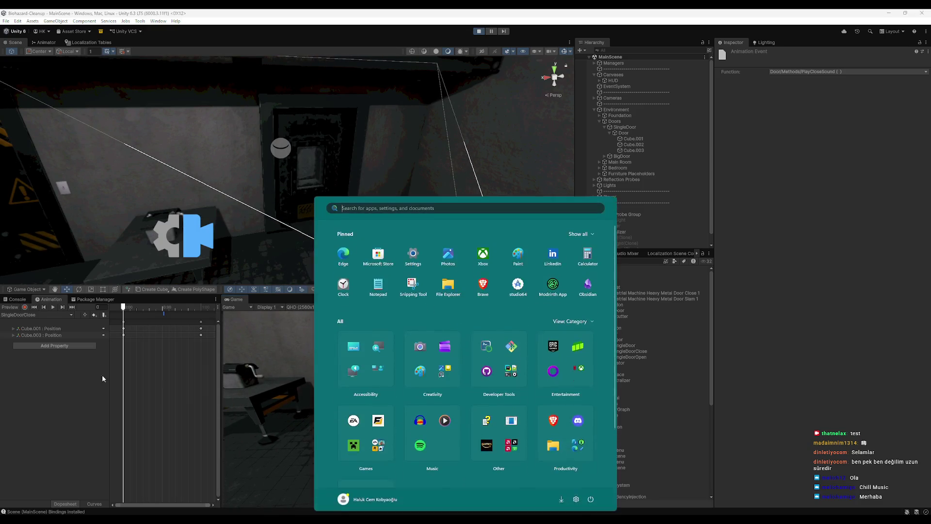
{"action": "left_click", "coordinate": [15, 300]}
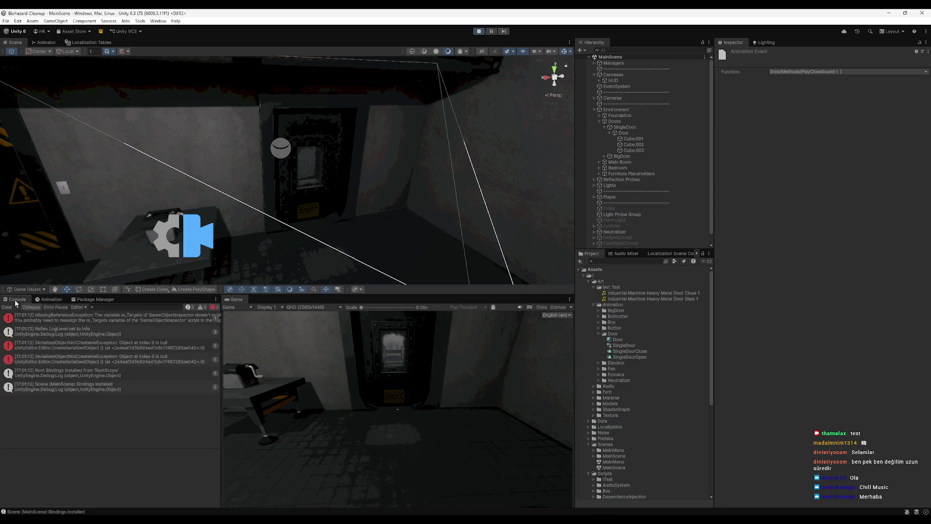
{"action": "left_click", "coordinate": [479, 31]}
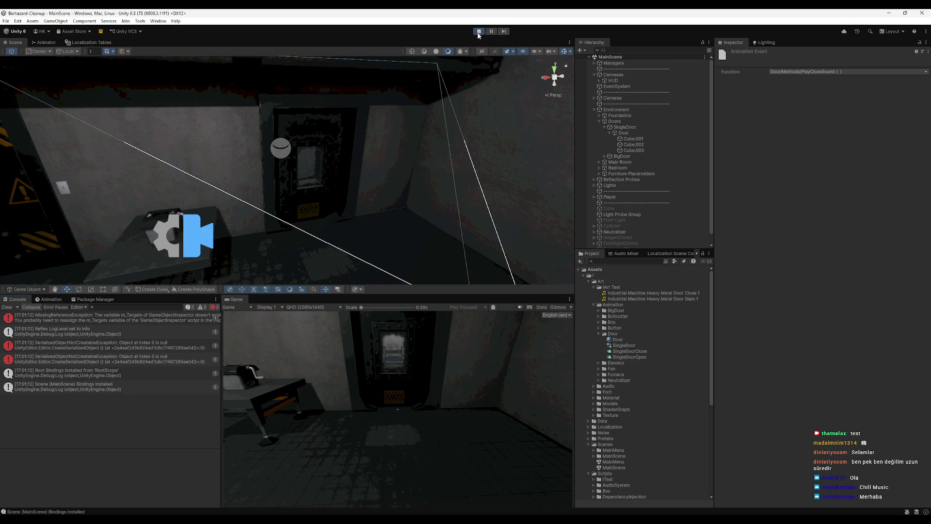
{"action": "left_click", "coordinate": [50, 299]}
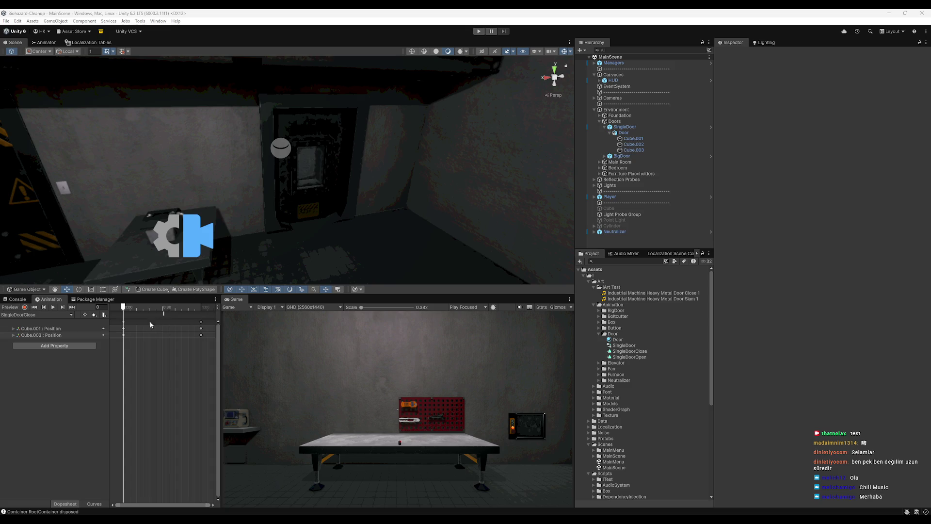
- Select the Industrial Machine Heavy Metal Door Close 1 and Slam 1 clips and delete them
{"action": "left_click", "coordinate": [636, 294]}
{"action": "left_click", "coordinate": [642, 299], "text": "shift"}
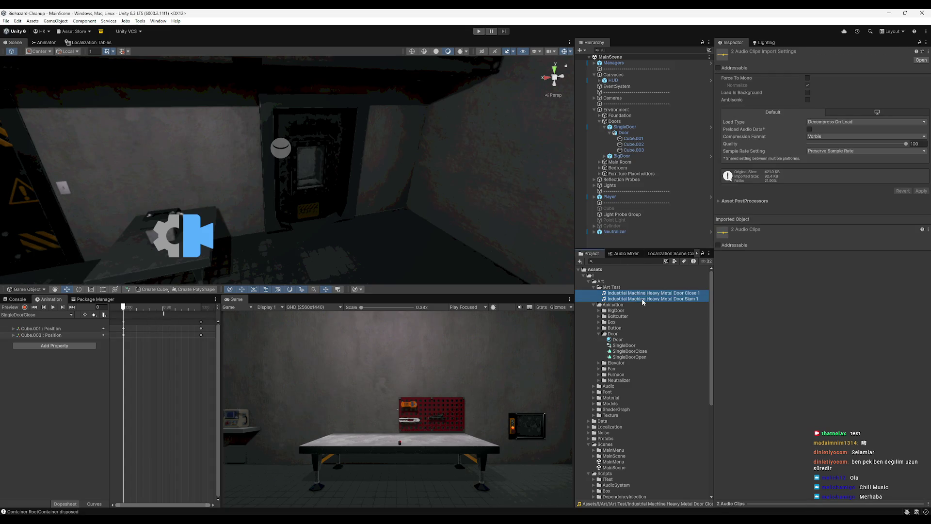
{"action": "key", "text": "Delete"}
{"action": "key", "text": "Return"}
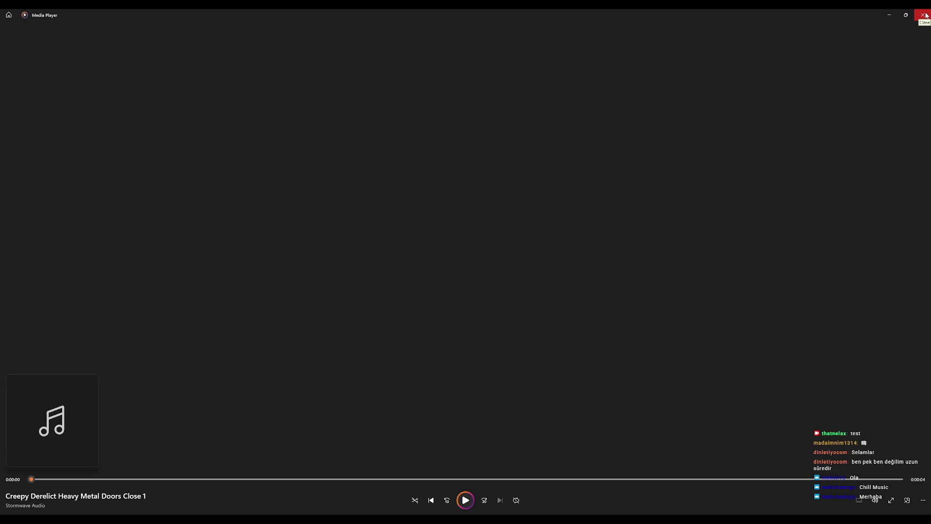
- Close the previous track and play Doors Open 1 with the volume set to 24
{"action": "left_click", "coordinate": [926, 15]}
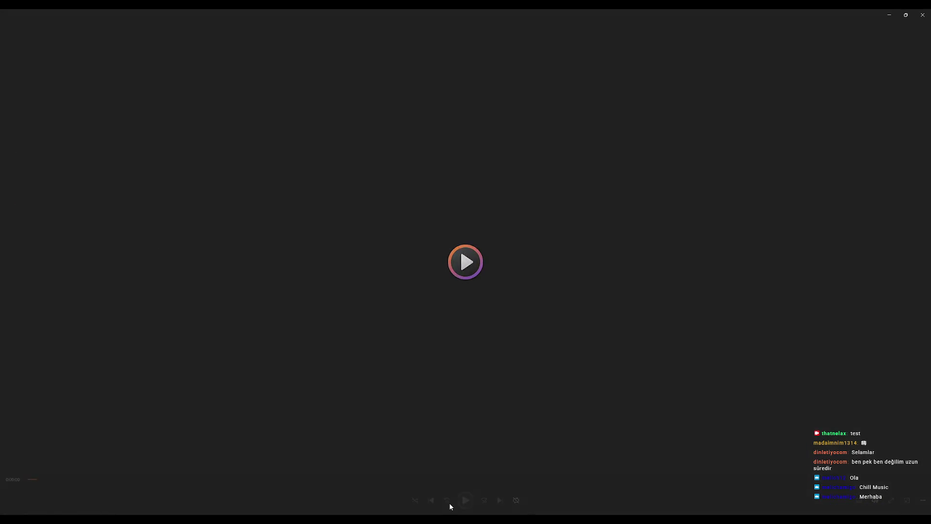
{"action": "left_click", "coordinate": [874, 502]}
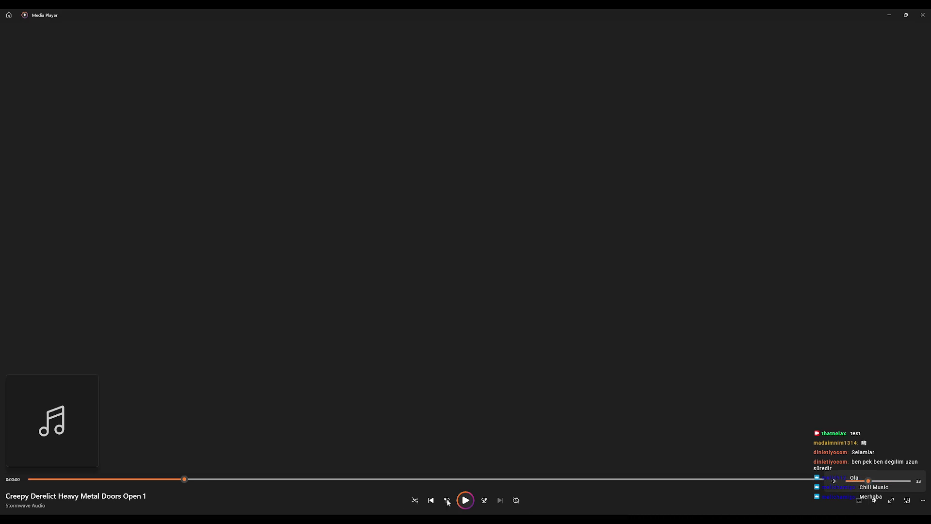
{"action": "left_click", "coordinate": [465, 500]}
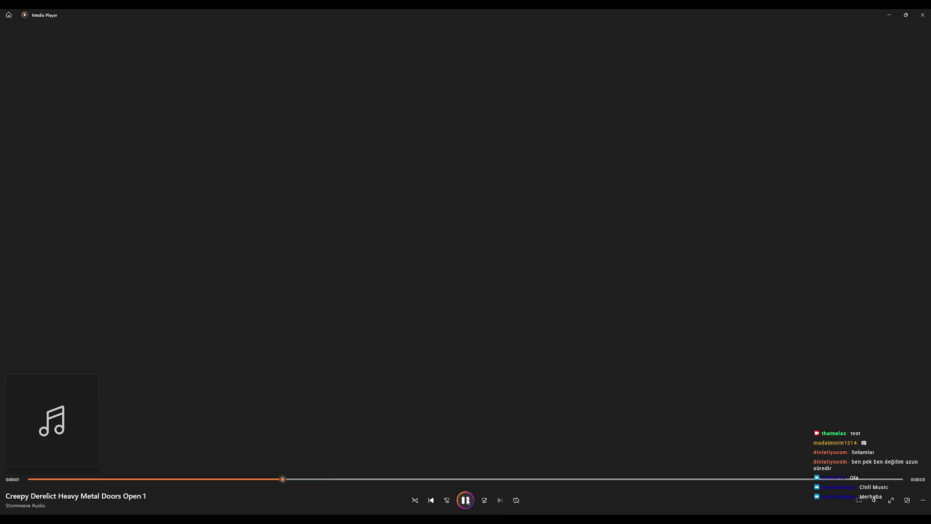
{"action": "left_click", "coordinate": [873, 500]}
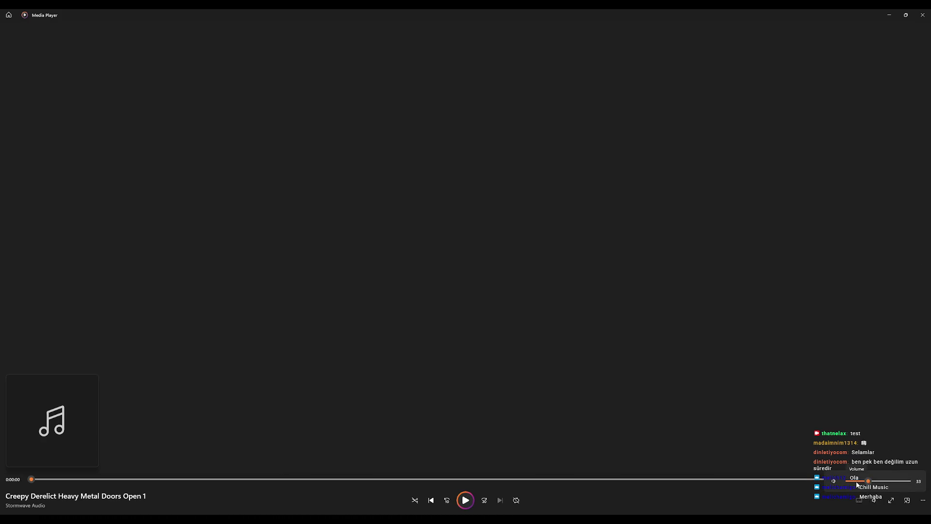
{"action": "left_click", "coordinate": [856, 484]}
{"action": "left_click_drag", "start_coordinate": [856, 483], "coordinate": [867, 486]}
- Replay Doors Open 1, preview Underwater Heavy Metallic Hatch Door Open 2, then close Media Player
{"action": "left_click", "coordinate": [463, 504]}
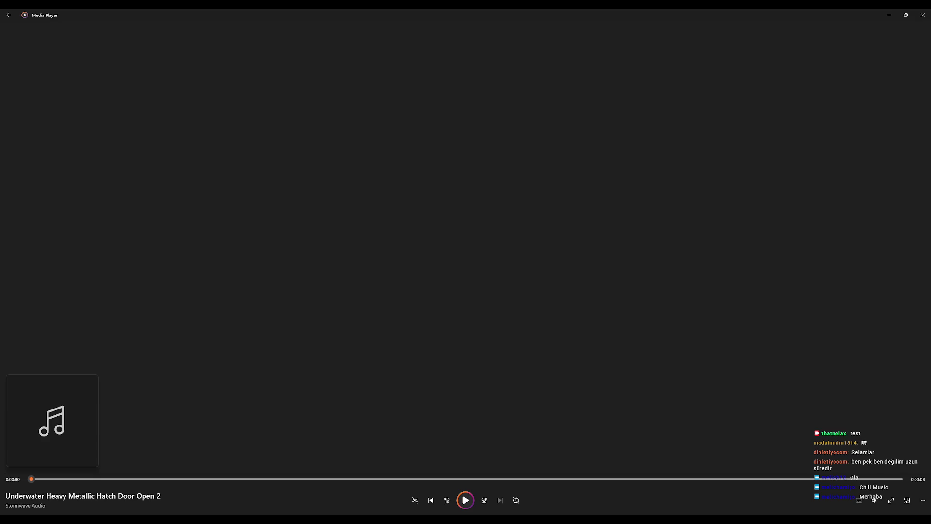
{"action": "left_click", "coordinate": [923, 15]}
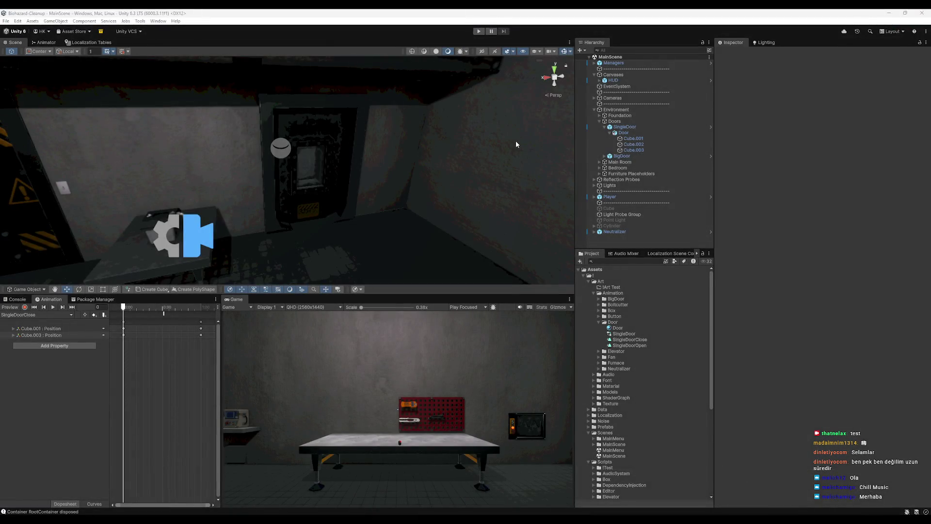
- Orbit the Scene view, then clear all log entries from the Console
{"action": "left_click_drag", "start_coordinate": [402, 254], "coordinate": [332, 208]}
{"action": "mouse_move", "coordinate": [191, 210]}
{"action": "left_mouse_down"}
{"action": "mouse_move", "coordinate": [260, 170]}
{"action": "mouse_move", "coordinate": [341, 172]}
{"action": "mouse_move", "coordinate": [252, 174]}
{"action": "mouse_move", "coordinate": [291, 177]}
{"action": "mouse_move", "coordinate": [219, 194]}
{"action": "left_mouse_up"}
{"action": "right_click", "coordinate": [341, 172]}
{"action": "left_click", "coordinate": [17, 301]}
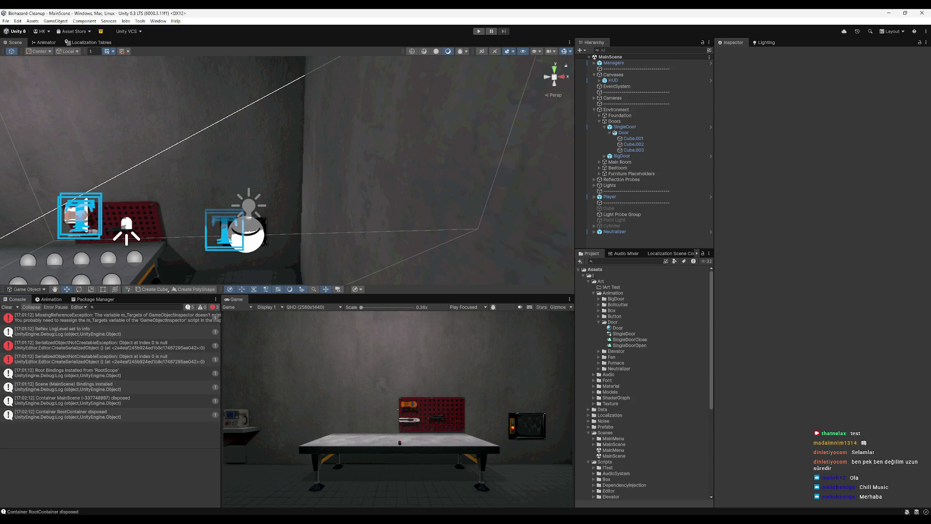
{"action": "left_click_drag", "start_coordinate": [303, 274], "coordinate": [20, 306]}
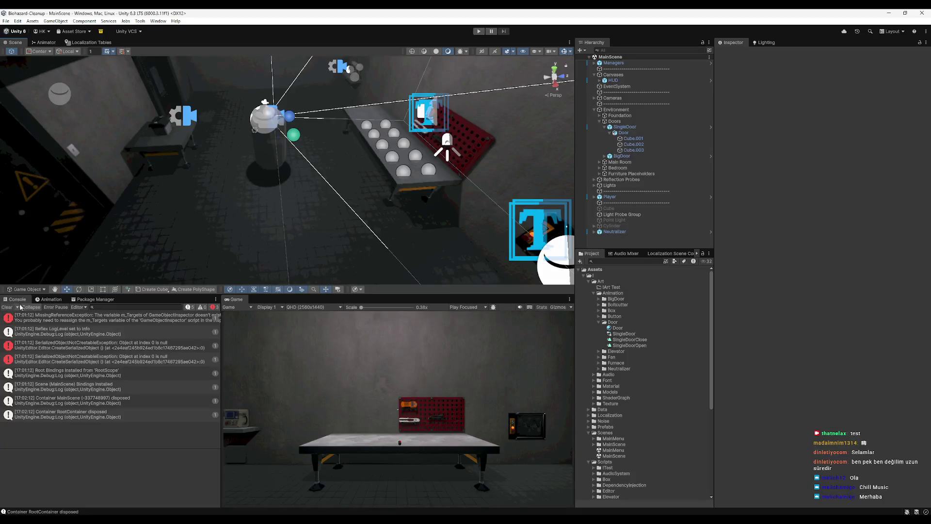
{"action": "left_click", "coordinate": [7, 307]}
- Collapse the Animation and Scripts folders in the Project panel
{"action": "scroll", "coordinate": [411, 149], "scroll_direction": "up", "scroll_amount": 3}
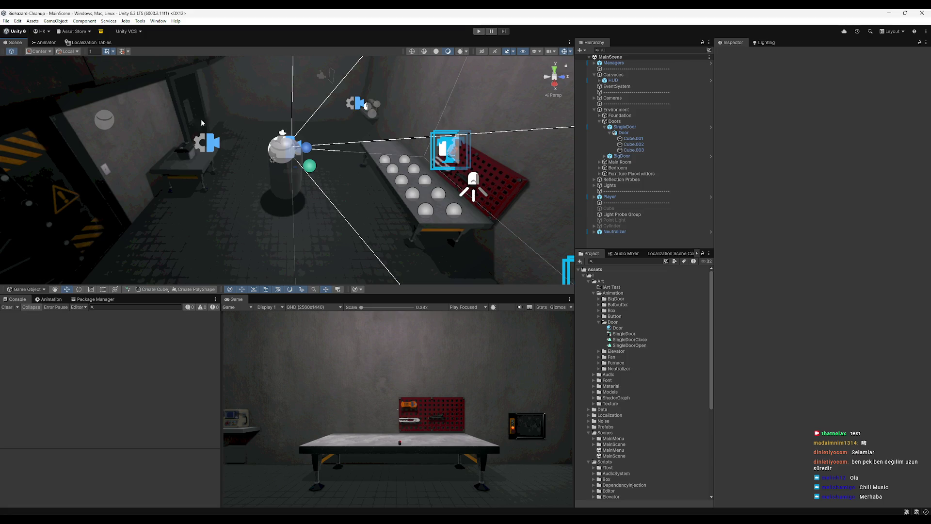
{"action": "left_click", "coordinate": [593, 292]}
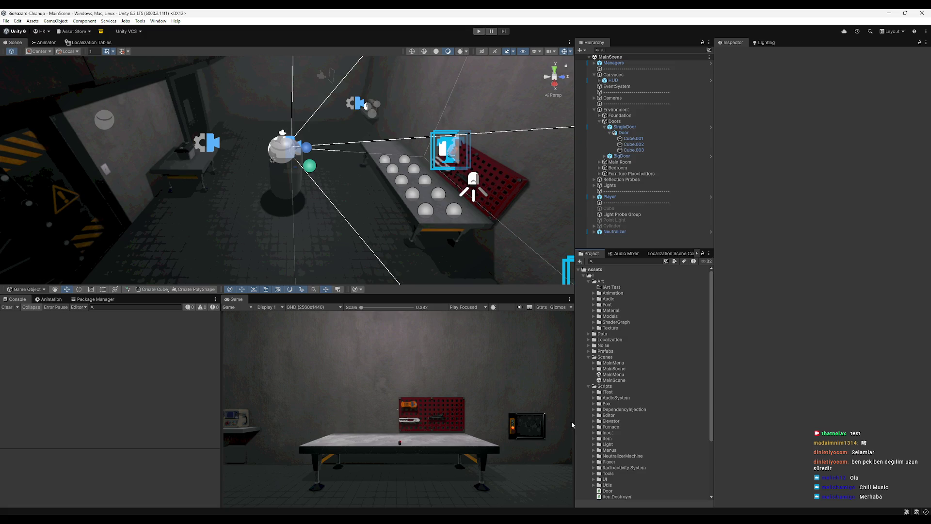
{"action": "left_click", "coordinate": [588, 386]}
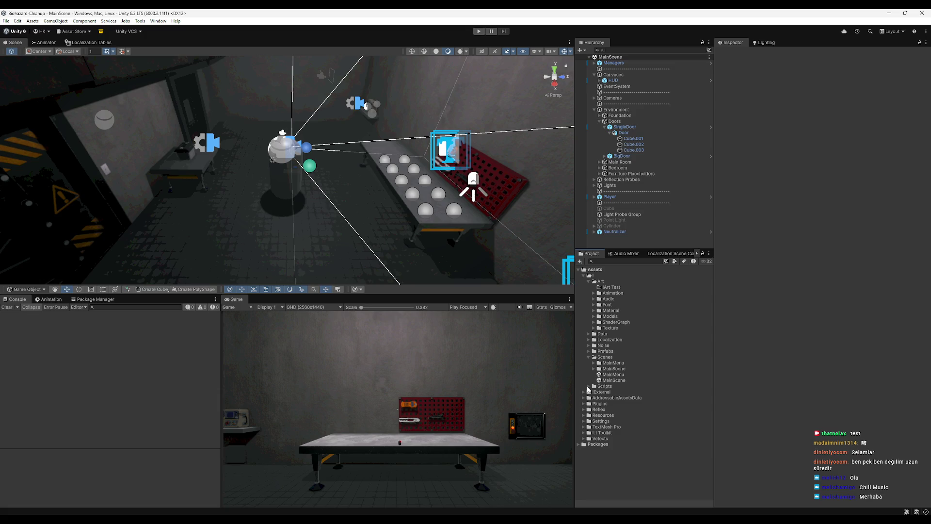
- Try the Project window's Two Column Layout, widen its tree, then revert to One Column Layout
{"action": "left_click", "coordinate": [709, 253]}
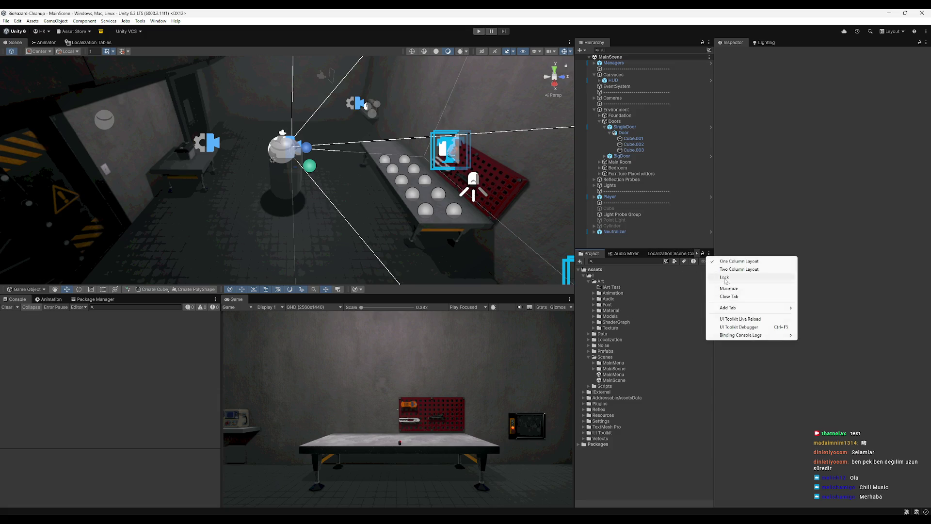
{"action": "left_click", "coordinate": [749, 276]}
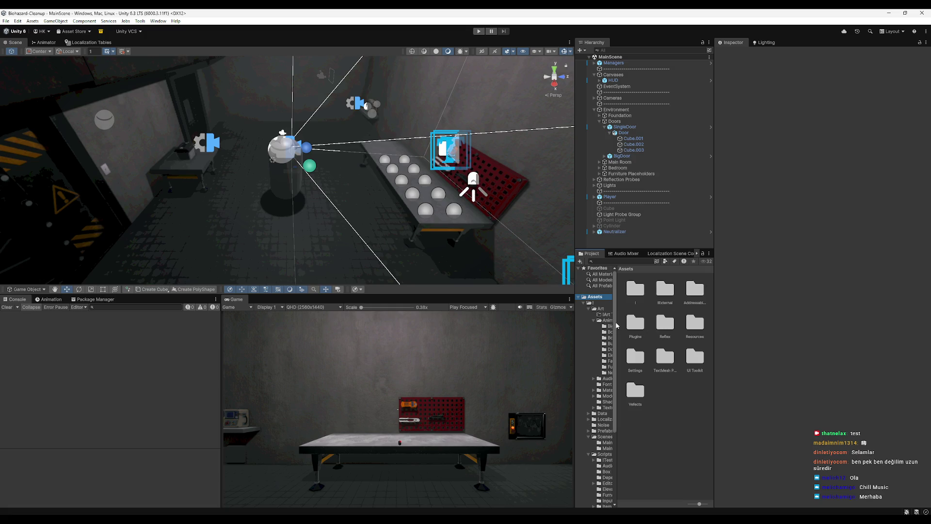
{"action": "mouse_move", "coordinate": [614, 327]}
{"action": "left_mouse_down"}
{"action": "mouse_move", "coordinate": [634, 332]}
{"action": "mouse_move", "coordinate": [578, 331]}
{"action": "mouse_move", "coordinate": [681, 331]}
{"action": "left_mouse_up"}
{"action": "left_click", "coordinate": [708, 253]}
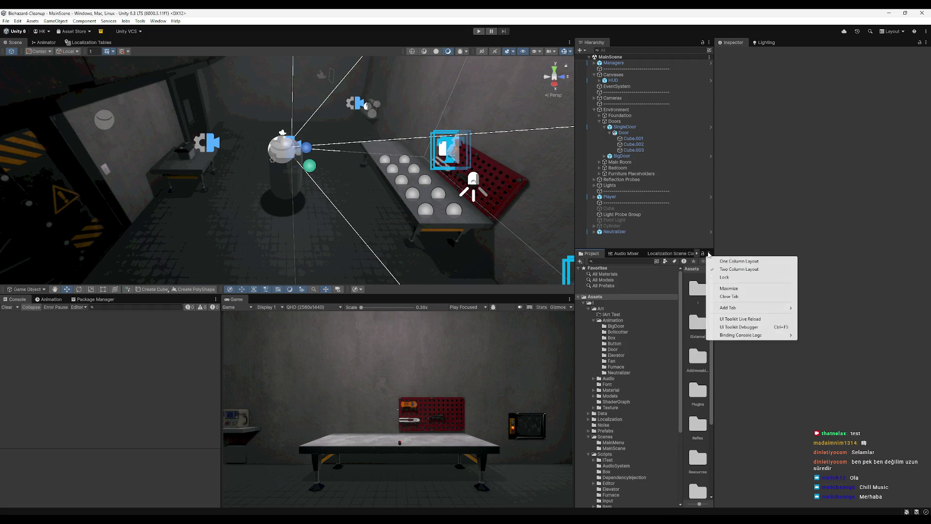
{"action": "left_click", "coordinate": [749, 277]}
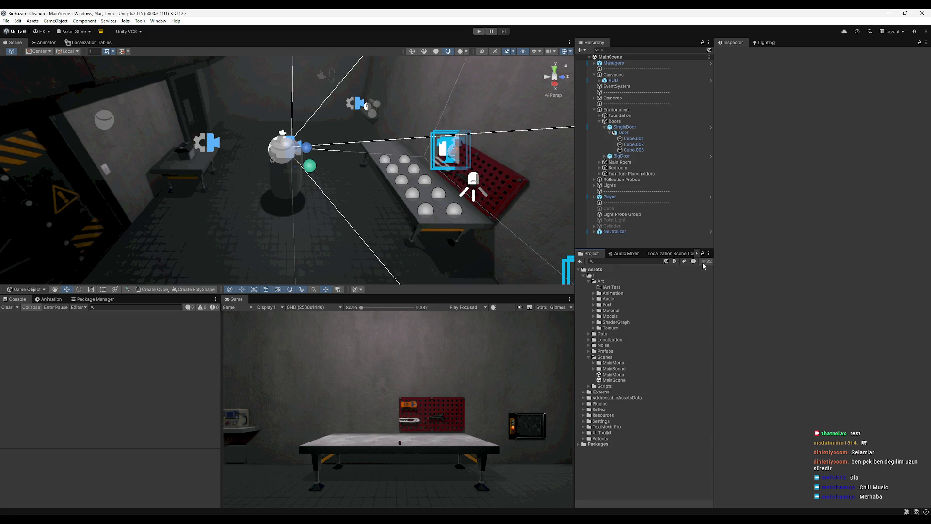
- Toggle hidden packages and select Reflex, MainScene, Localization, then the Scripts folder
{"action": "left_click", "coordinate": [704, 262]}
{"action": "left_click", "coordinate": [599, 409]}
{"action": "left_click", "coordinate": [615, 369]}
{"action": "left_click", "coordinate": [610, 339]}
{"action": "left_click", "coordinate": [615, 386]}
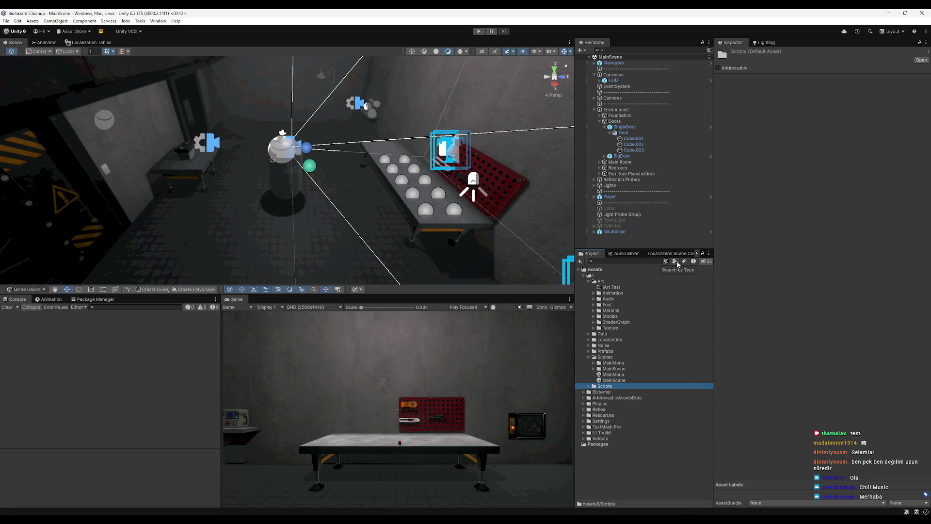
- Open and close the asset label filter, orbit toward the corridor, and enter Play mode
{"action": "left_click", "coordinate": [684, 261]}
{"action": "left_click", "coordinate": [767, 261]}
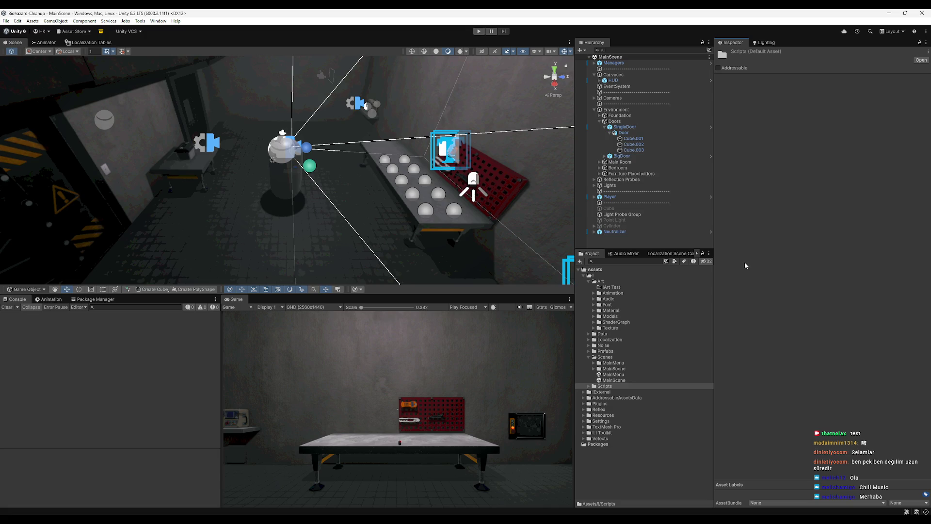
{"action": "mouse_move", "coordinate": [384, 171]}
{"action": "left_mouse_down"}
{"action": "mouse_move", "coordinate": [378, 156]}
{"action": "mouse_move", "coordinate": [349, 222]}
{"action": "mouse_move", "coordinate": [260, 173]}
{"action": "mouse_move", "coordinate": [297, 191]}
{"action": "mouse_move", "coordinate": [524, 239]}
{"action": "left_mouse_up"}
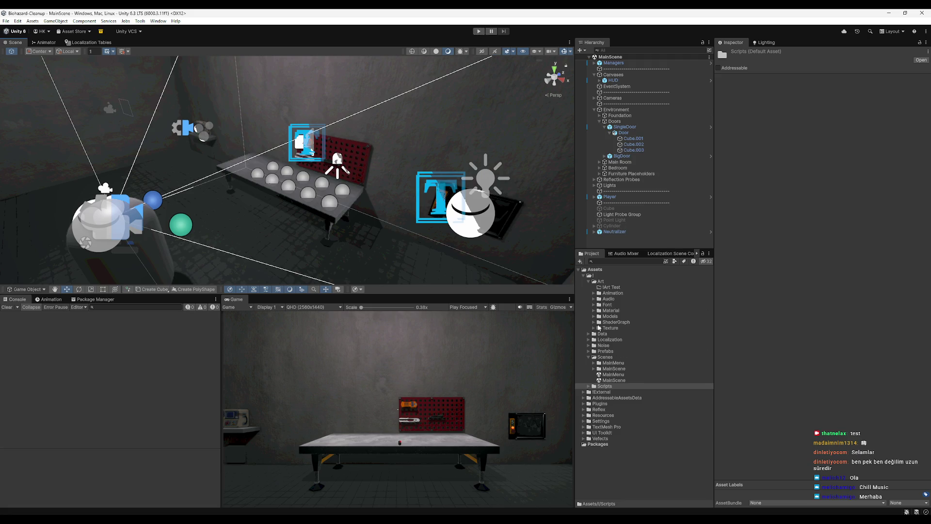
{"action": "left_click", "coordinate": [475, 30]}
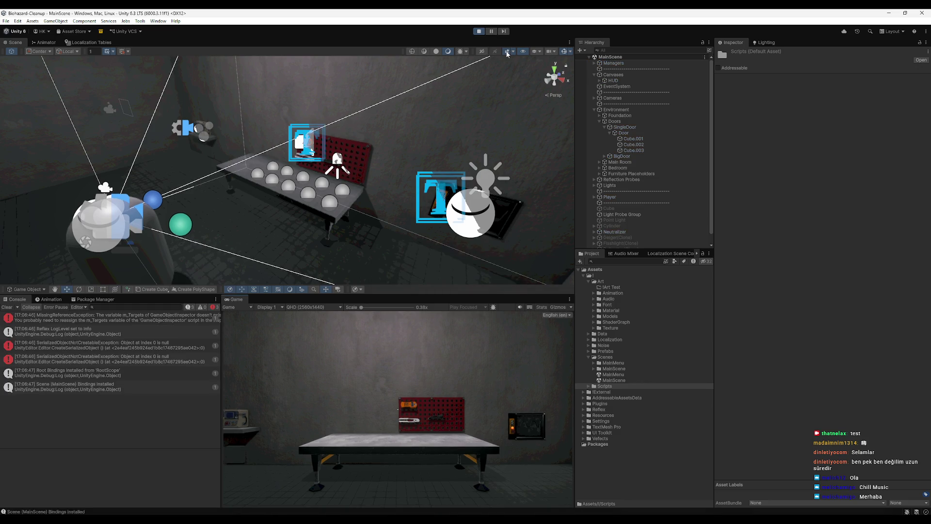
{"action": "left_click", "coordinate": [513, 356]}
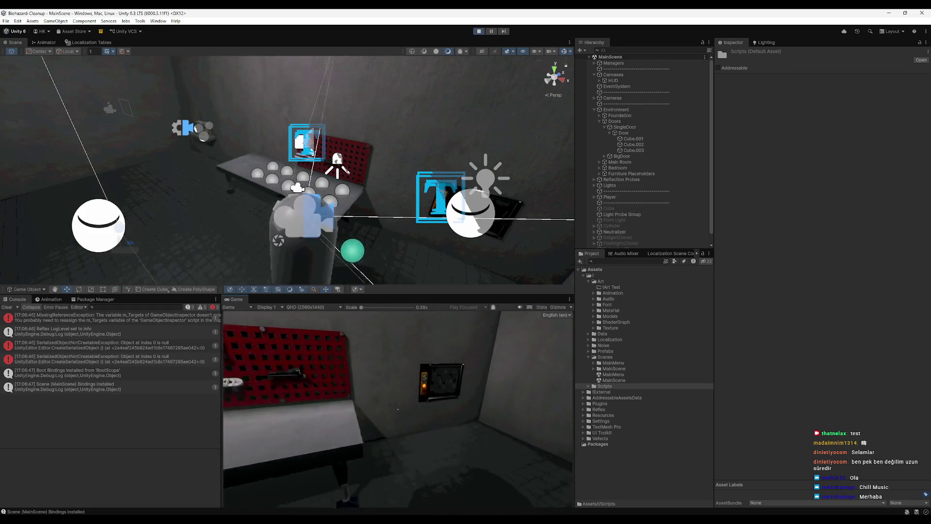
{"action": "left_click", "coordinate": [398, 409]}
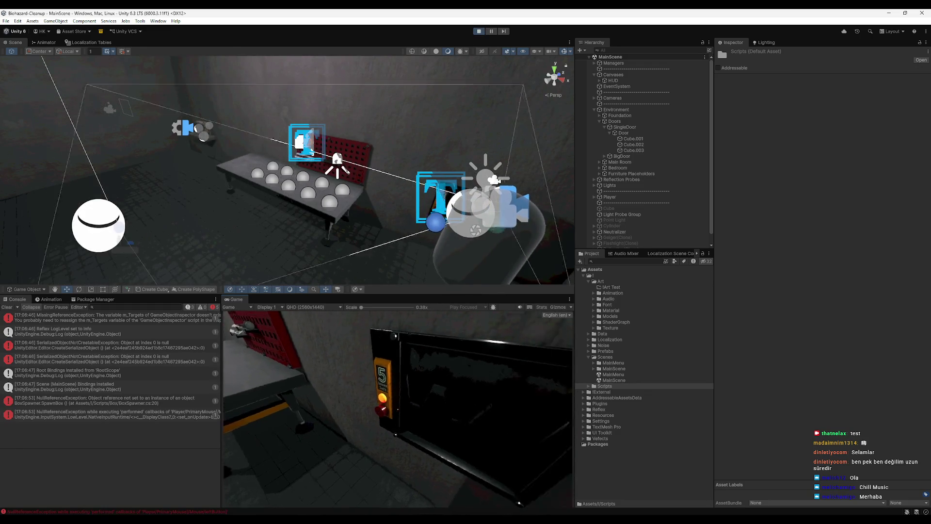
{"action": "key", "text": "super"}
{"action": "left_click", "coordinate": [479, 31]}
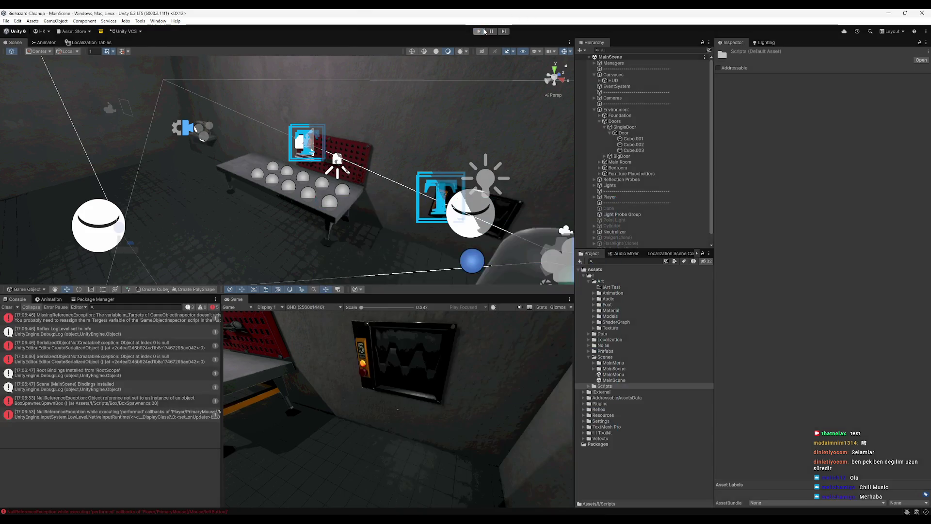
{"action": "double_click", "coordinate": [173, 400]}
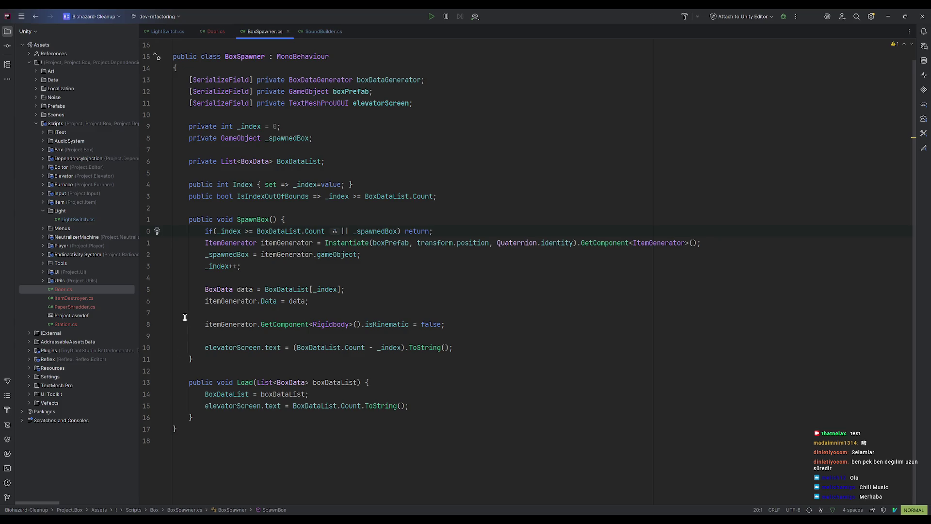
{"action": "left_click", "coordinate": [888, 15]}
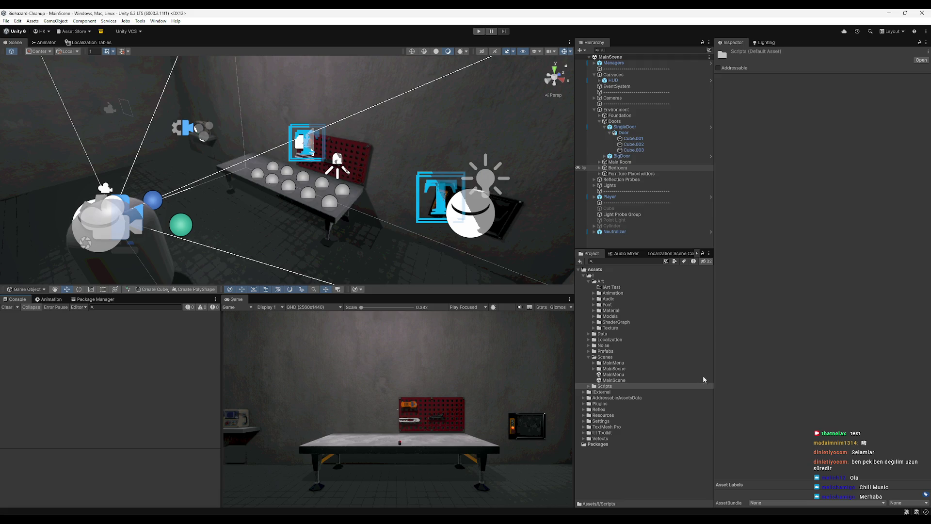
{"action": "key", "text": "ctrl+p"}
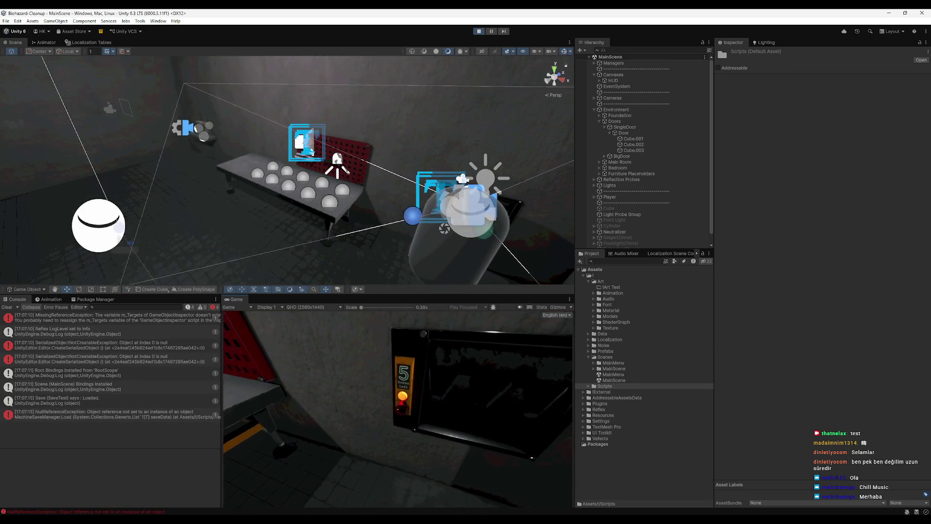
{"action": "left_click", "coordinate": [398, 408]}
{"action": "key", "text": "super"}
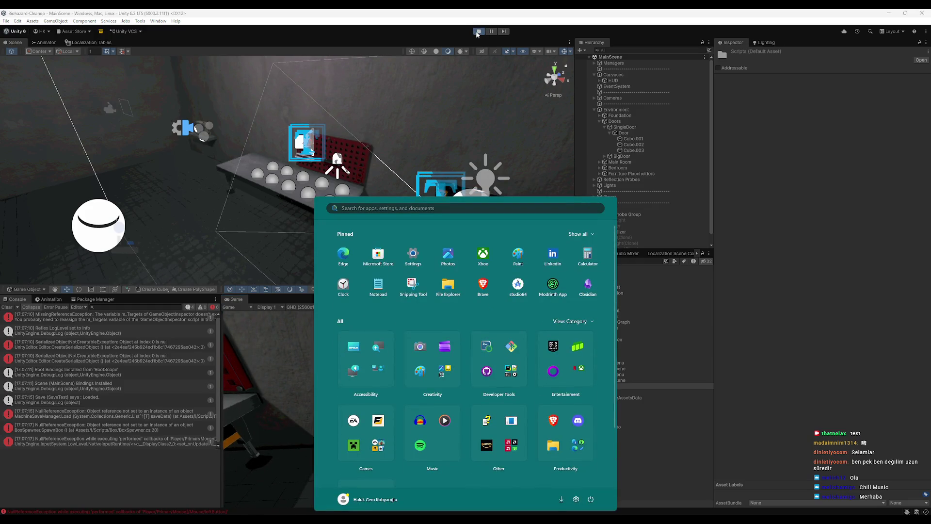
{"action": "left_click", "coordinate": [478, 32]}
{"action": "double_click", "coordinate": [175, 398]}
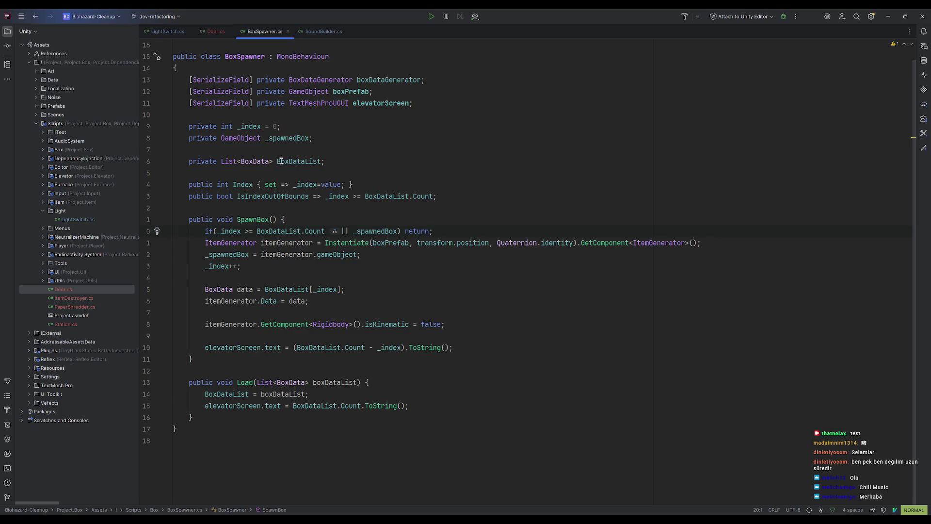
- Inspect where BoxDataList is used in BoxSpawner's spawning code
{"action": "left_click", "coordinate": [239, 394]}
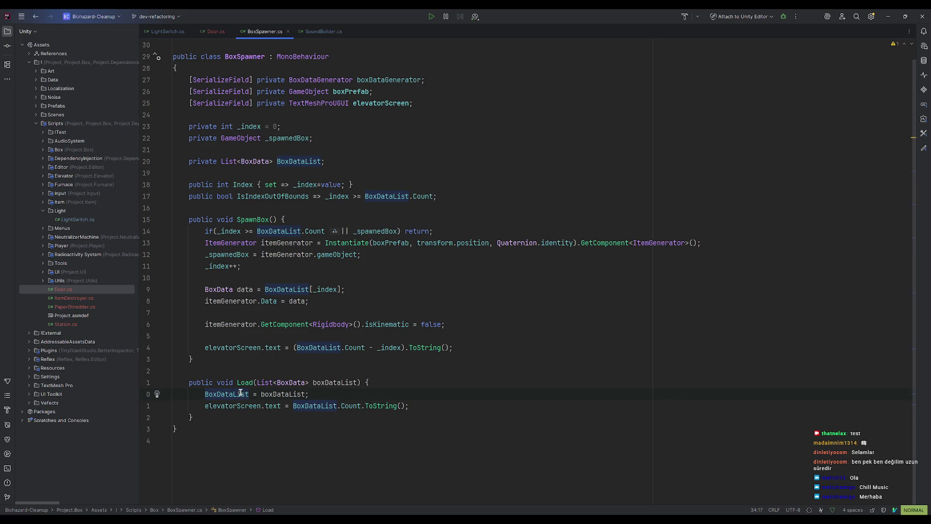
{"action": "mouse_move", "coordinate": [268, 301]}
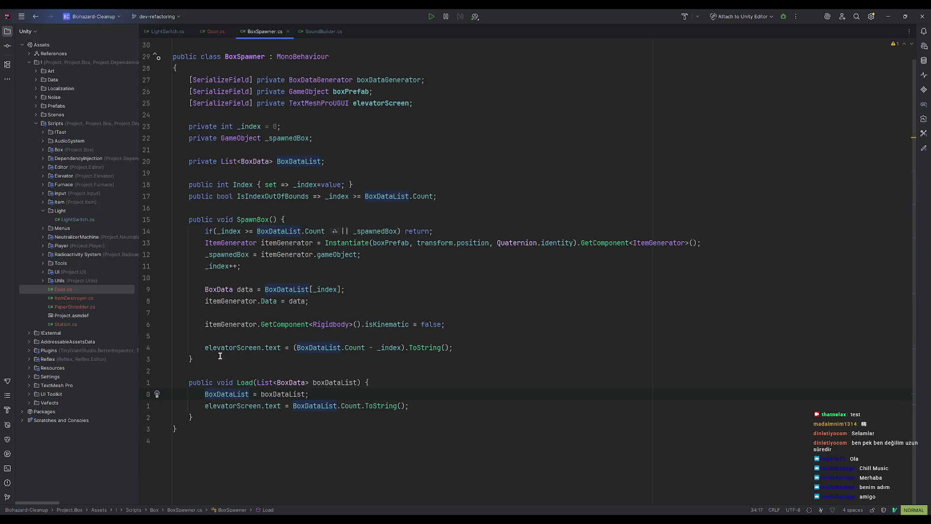
{"action": "mouse_move", "coordinate": [236, 351]}
- Check elevatorScreen's usages, then go back to Unity and clear the Console
{"action": "left_click", "coordinate": [230, 405]}
{"action": "key", "text": "braceleft"}
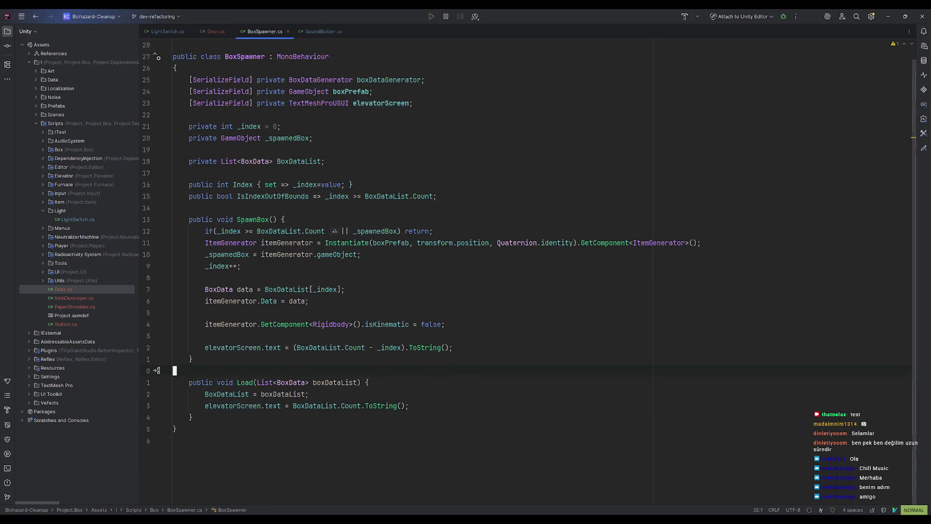
{"action": "left_click", "coordinate": [888, 16]}
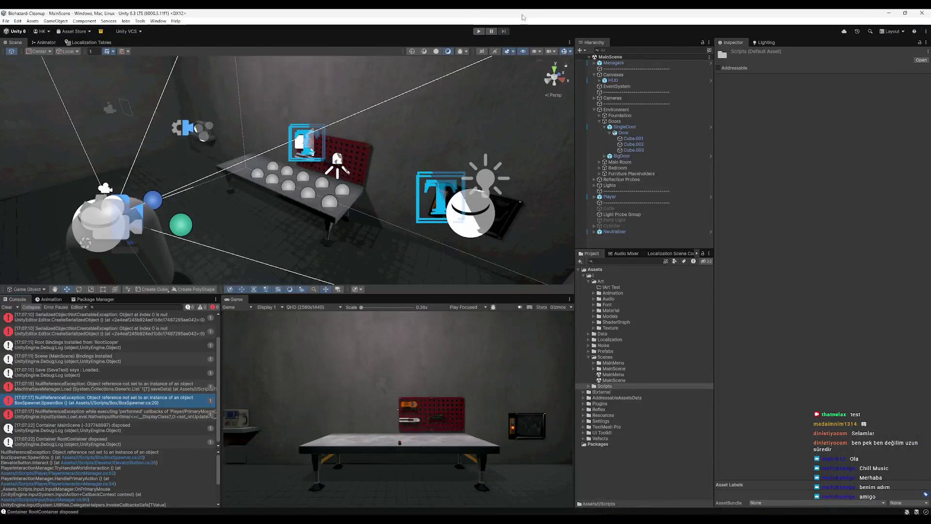
{"action": "left_click", "coordinate": [7, 307]}
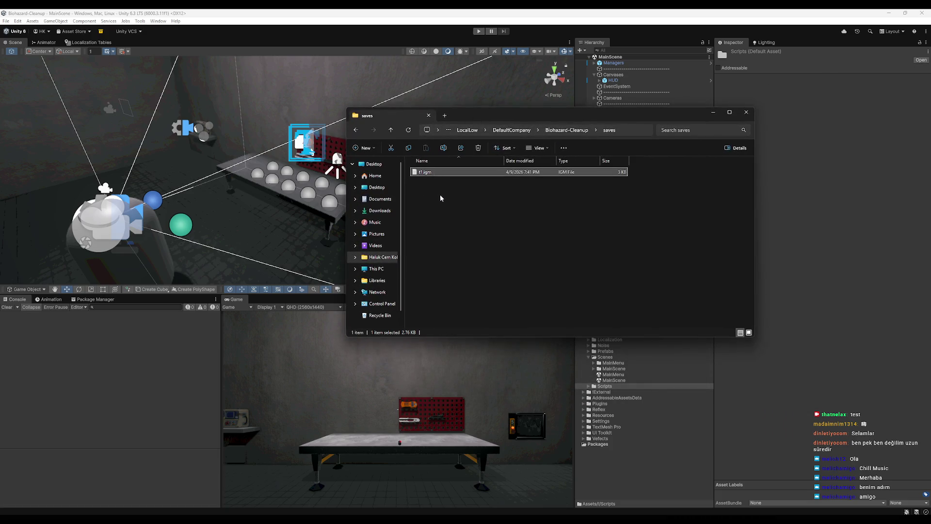
- Open t1.igm in Notepad and scroll through its JSON save data
{"action": "key", "text": "Return"}
{"action": "scroll", "coordinate": [316, 235], "scroll_direction": "down", "scroll_amount": 10}
{"action": "scroll", "coordinate": [322, 242], "scroll_direction": "down", "scroll_amount": 3}
{"action": "mouse_move", "coordinate": [714, 286]}
{"action": "left_mouse_down"}
{"action": "mouse_move", "coordinate": [691, 166]}
{"action": "mouse_move", "coordinate": [699, 99]}
{"action": "left_mouse_up"}
- Go through the save's currentDay, instanceID, Notes, BoxData and items entries
{"action": "key", "text": "Down"}
{"action": "key", "text": "Down"}
{"action": "key", "text": "Down"}
{"action": "key", "text": "Down"}
{"action": "key", "text": "Down"}
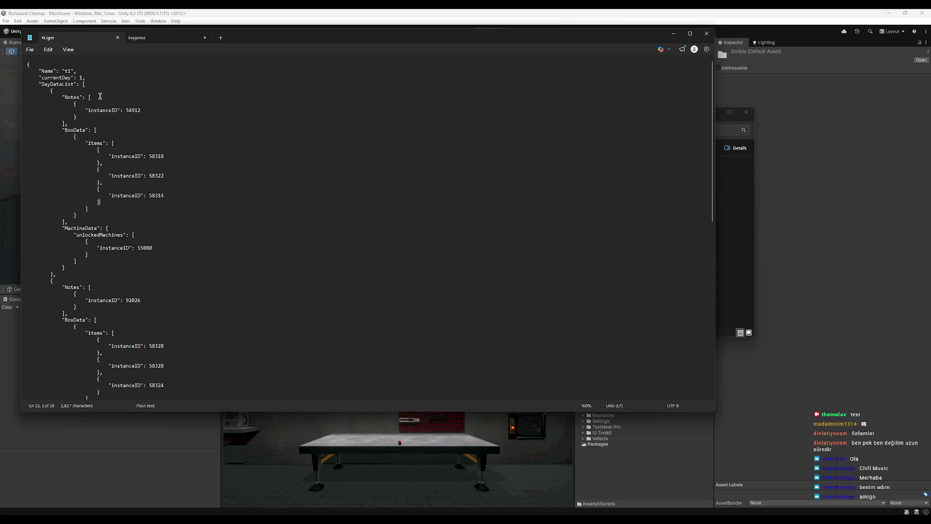
{"action": "left_click", "coordinate": [82, 78]}
{"action": "left_click", "coordinate": [225, 155]}
{"action": "left_click", "coordinate": [78, 98]}
{"action": "left_click", "coordinate": [79, 130]}
{"action": "left_click", "coordinate": [97, 144]}
{"action": "left_click", "coordinate": [132, 202]}
- Save the edited t1.igm file with Ctrl+S and switch back to Unity
{"action": "key", "text": "ctrl+s"}
{"action": "left_click", "coordinate": [80, 130]}
{"action": "key", "text": "alt+Tab"}
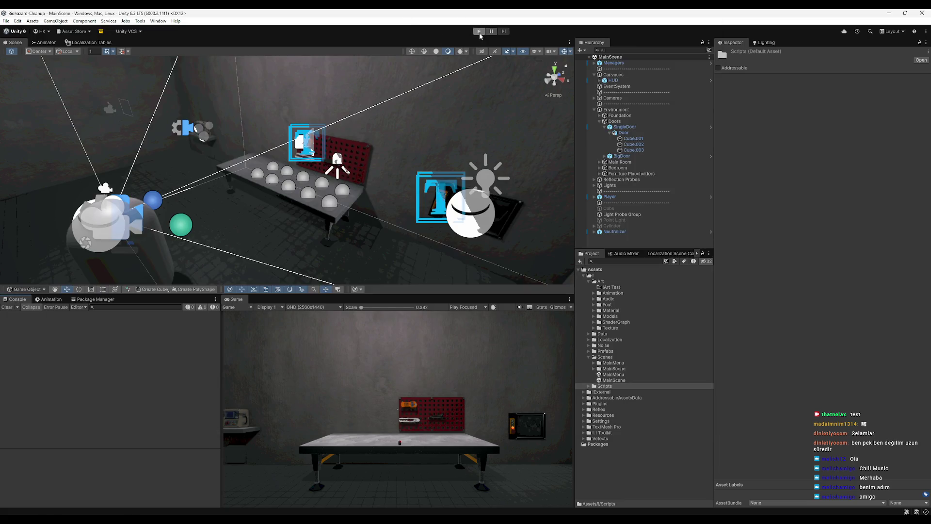
- Play with the edited save, then open the NullReferenceException's MachineSaveManager Load line in Rider
{"action": "left_click", "coordinate": [478, 32]}
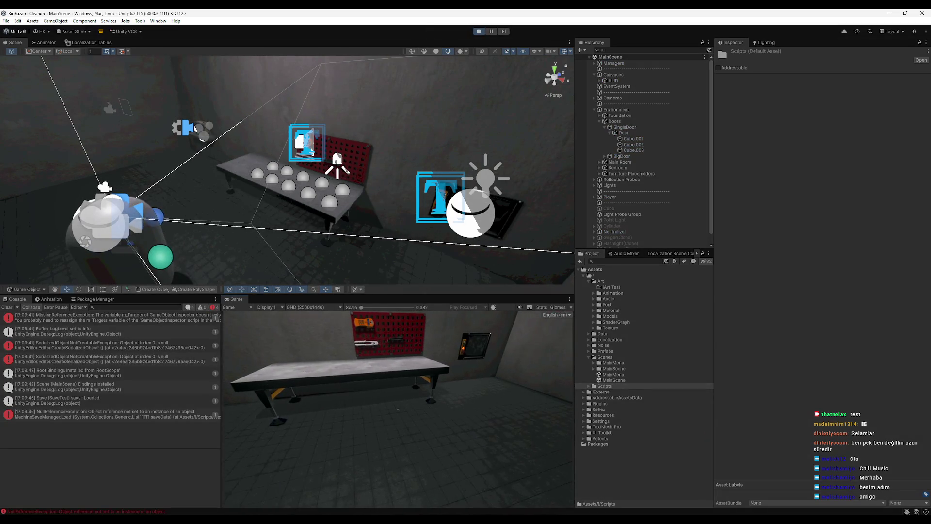
{"action": "key", "text": "super"}
{"action": "left_click", "coordinate": [153, 415]}
{"action": "double_click", "coordinate": [153, 415]}
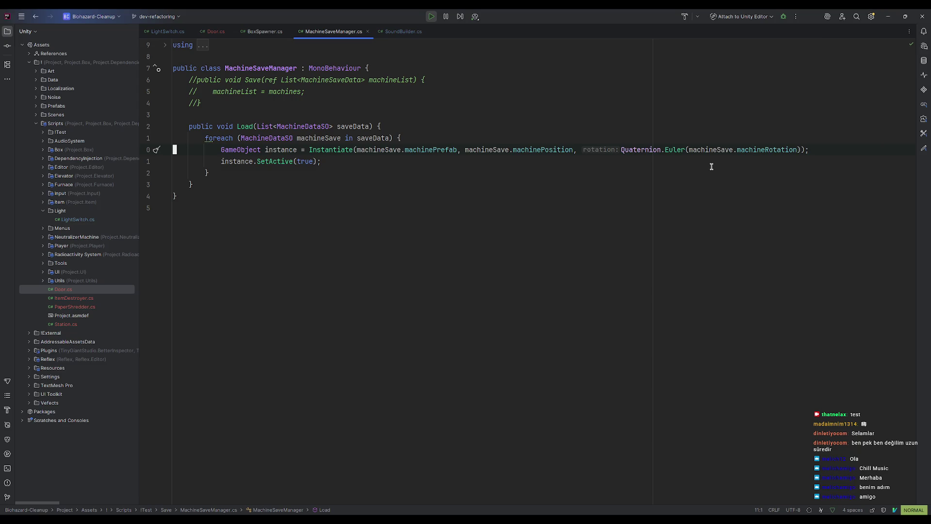
- Inspect GameObject, instance, Instantiate, machineSave and machinePrefab on the failing Load line
{"action": "left_click", "coordinate": [240, 149]}
{"action": "left_click", "coordinate": [280, 149]}
{"action": "left_click", "coordinate": [328, 149]}
{"action": "left_click", "coordinate": [390, 149]}
{"action": "left_click", "coordinate": [450, 150]}
- Back in Unity, stop Play mode and expand the Data folder in the Project window
{"action": "left_click", "coordinate": [894, 13]}
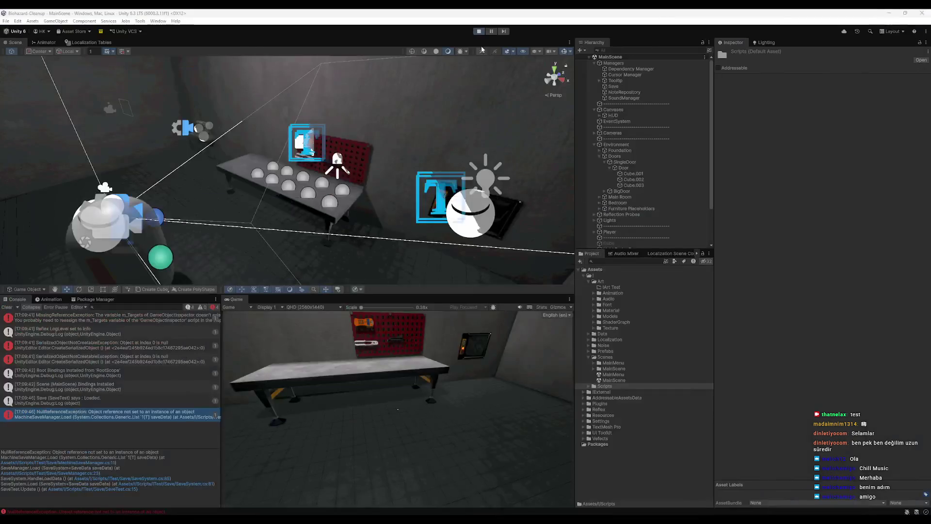
{"action": "left_click", "coordinate": [478, 31]}
{"action": "left_click", "coordinate": [593, 293]}
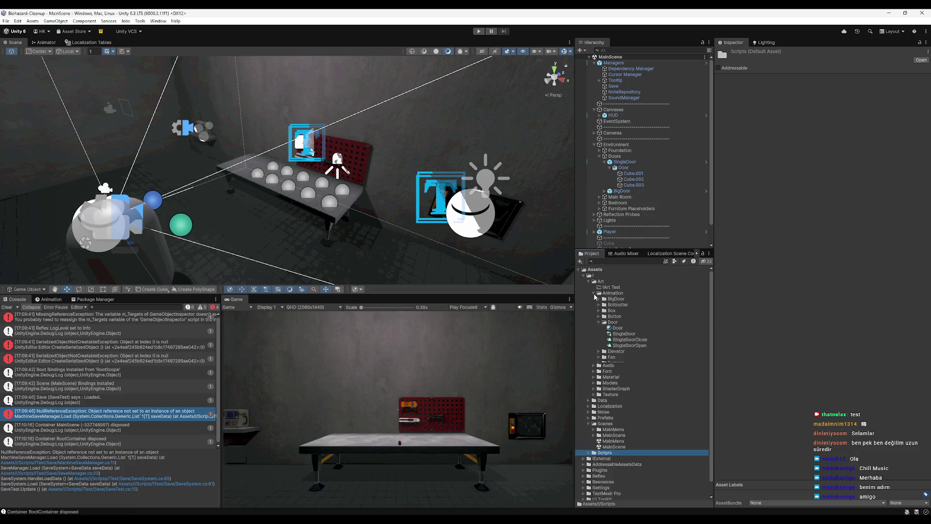
{"action": "left_click", "coordinate": [593, 293]}
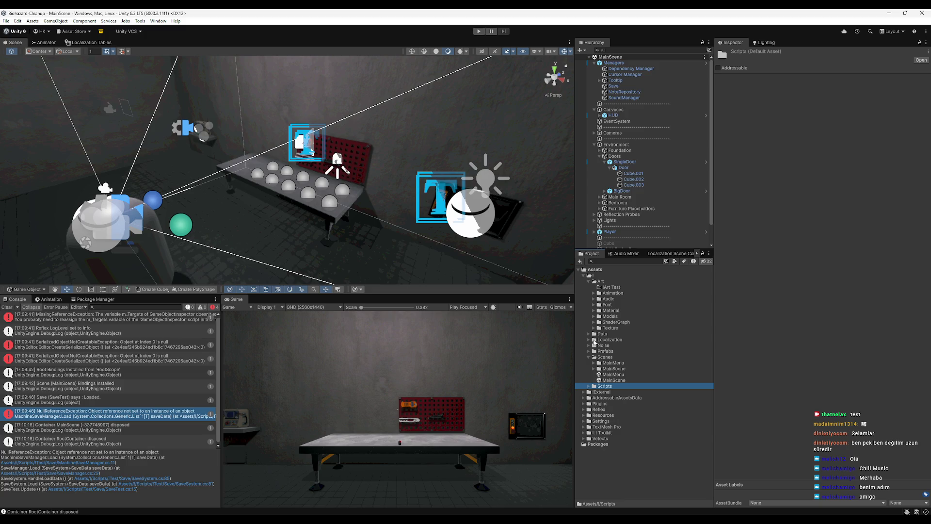
{"action": "left_click", "coordinate": [588, 334]}
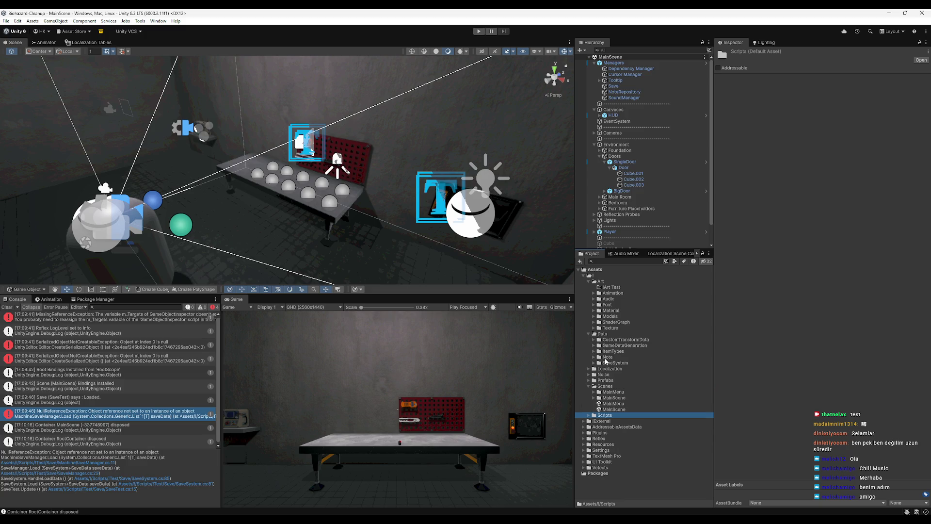
{"action": "left_click", "coordinate": [594, 281]}
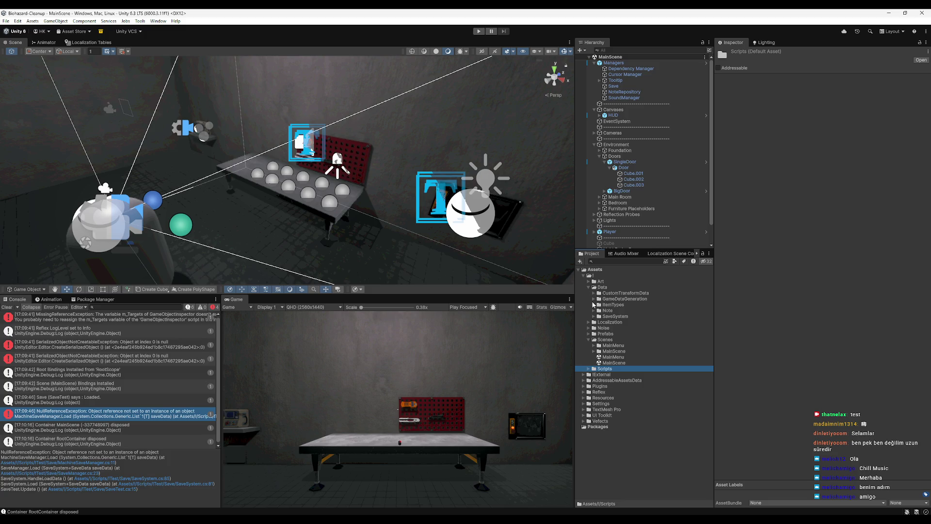
- Expand SaveSystem and its MachineData folder under Data
{"action": "left_click", "coordinate": [594, 304]}
{"action": "left_click", "coordinate": [594, 304]}
{"action": "left_click", "coordinate": [594, 304]}
{"action": "left_click", "coordinate": [594, 304]}
{"action": "left_click", "coordinate": [594, 304]}
{"action": "left_click", "coordinate": [594, 304]}
{"action": "left_click", "coordinate": [594, 304]}
{"action": "left_click", "coordinate": [594, 305]}
{"action": "left_click", "coordinate": [594, 316]}
{"action": "left_click", "coordinate": [599, 322]}
- View the Furnace machine data, compare Neutralizer, and return to MachineSaveManager.cs
{"action": "left_click", "coordinate": [621, 328]}
{"action": "left_click", "coordinate": [624, 334]}
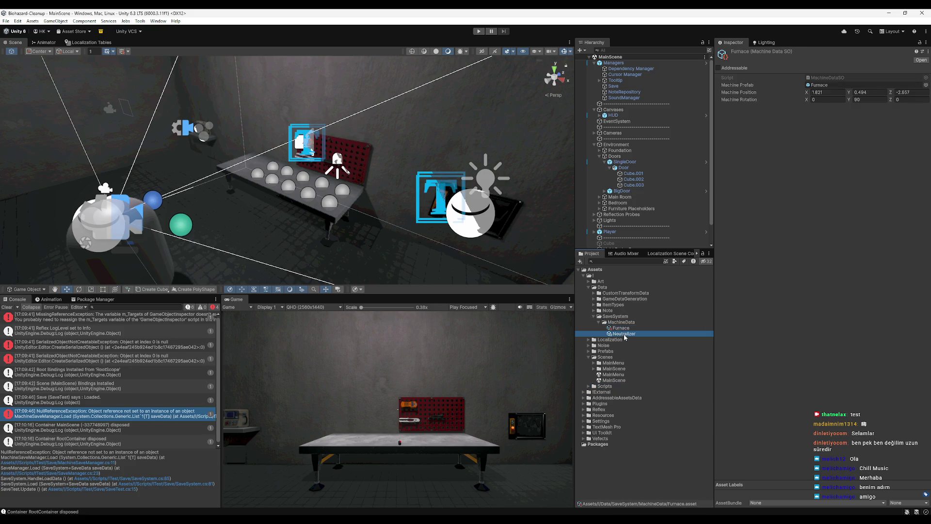
{"action": "left_click", "coordinate": [622, 329]}
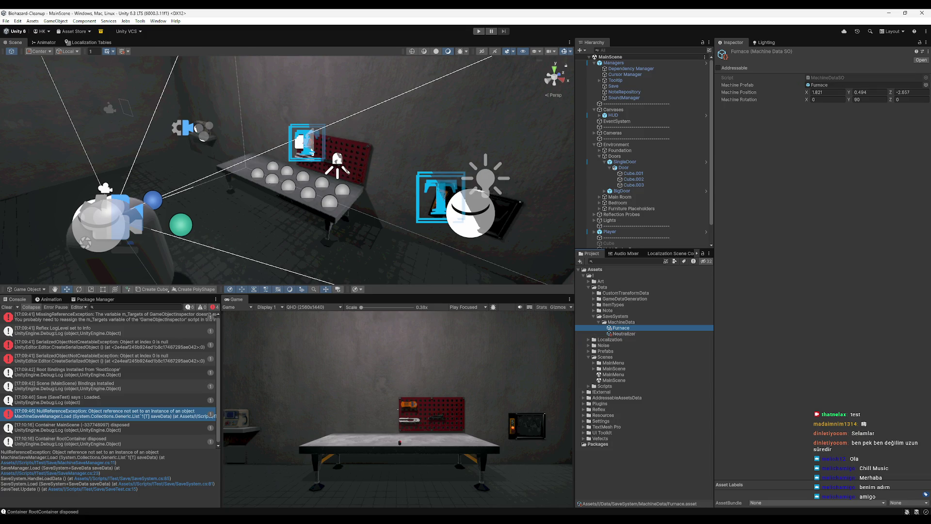
{"action": "key", "text": "alt+Tab"}
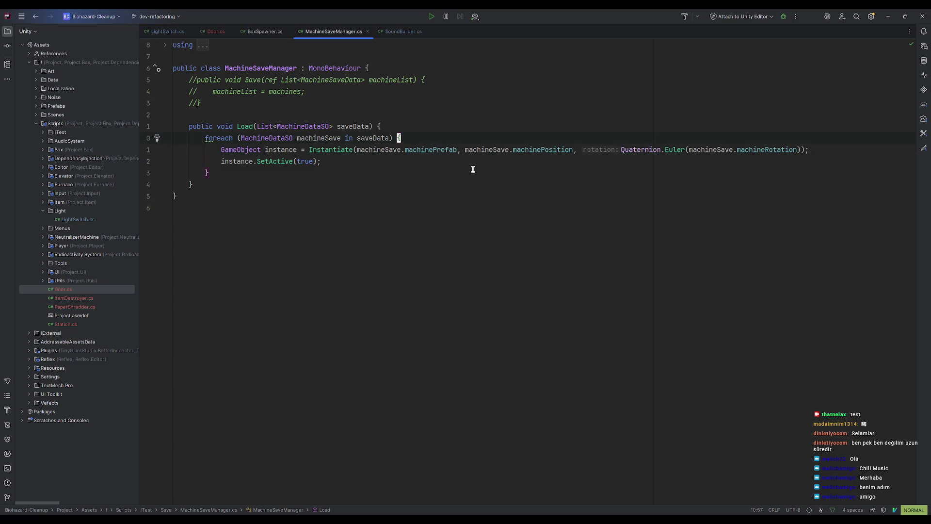
- Insert 'if (machineSave is null) return;' above the Instantiate line
{"action": "key", "text": "shift+o"}
{"action": "type", "text": "if(mac"}
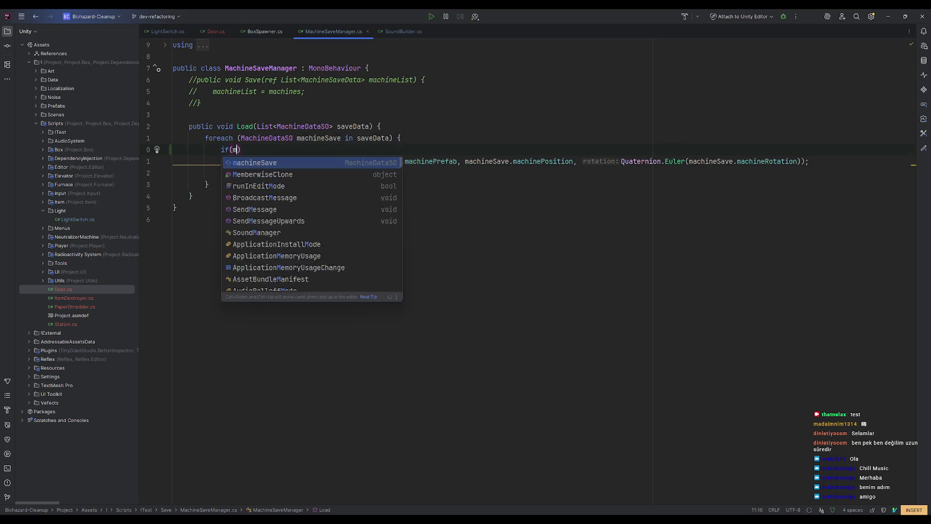
{"action": "key", "text": "Return"}
{"action": "type", "text": "is no"}
{"action": "key", "text": "BackSpace"}
{"action": "type", "text": "m"}
{"action": "key", "text": "BackSpace"}
{"action": "type", "text": "ull) return"}
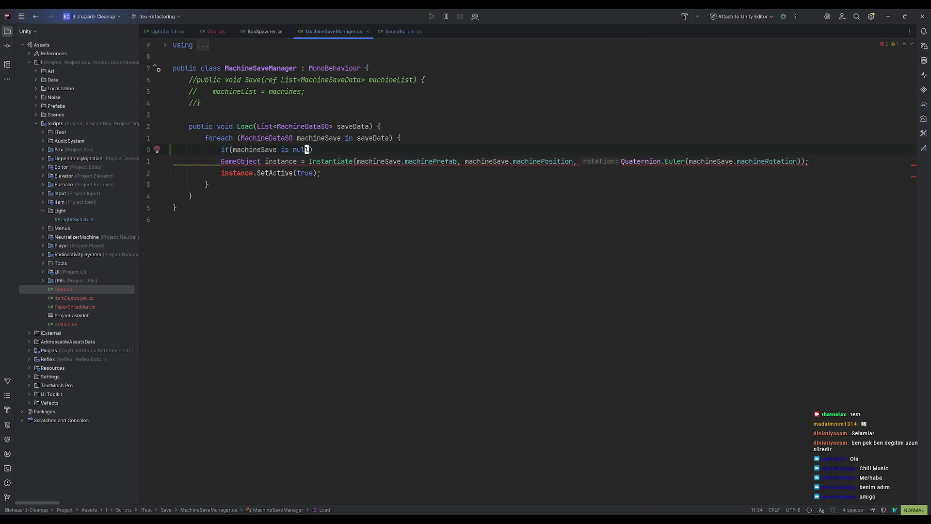
{"action": "type", "text": ";"}
{"action": "left_click", "coordinate": [451, 219]}
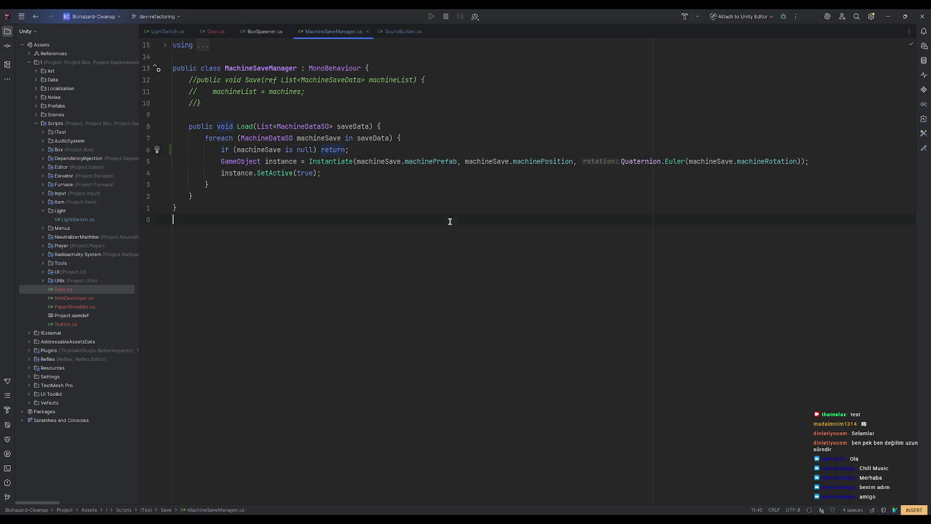
- Switch to Unity so the scripts recompile with the new null check
{"action": "key", "text": "alt+Tab"}
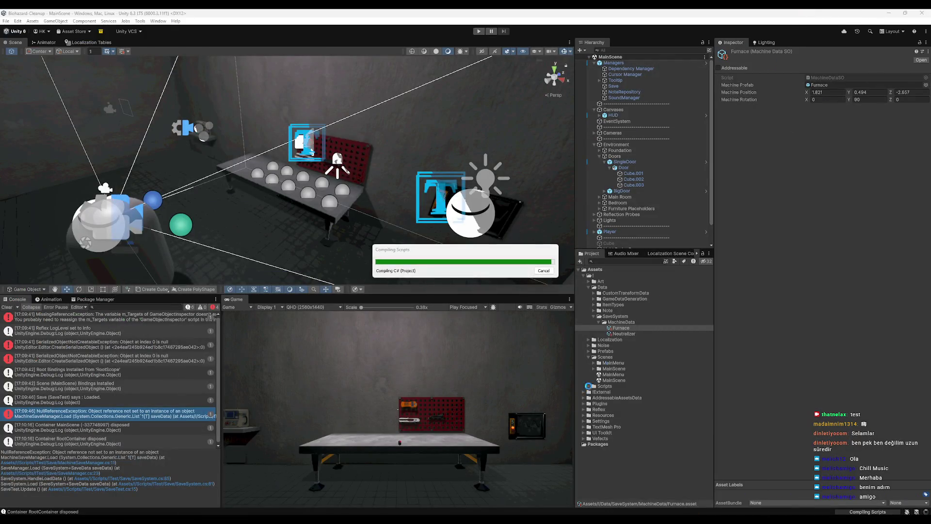
{"action": "mouse_move", "coordinate": [522, 519]}
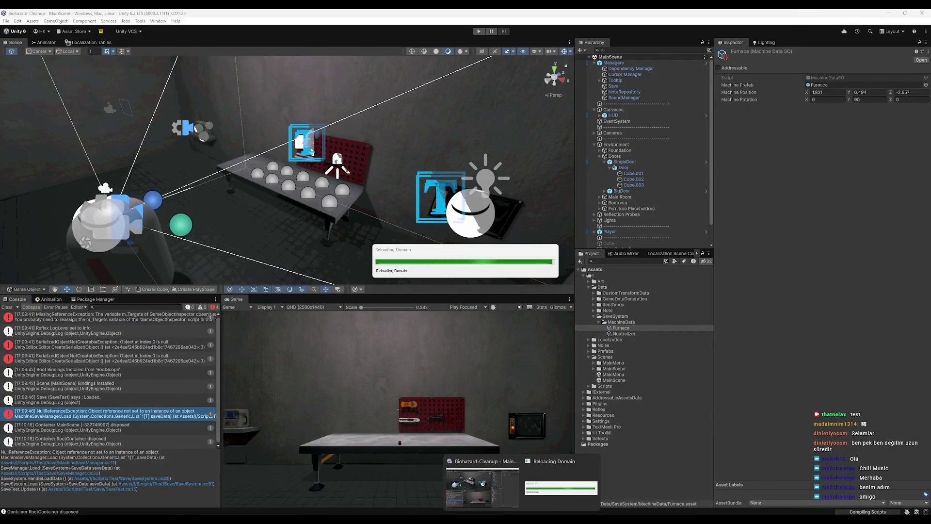
{"action": "key", "text": "alt+Tab"}
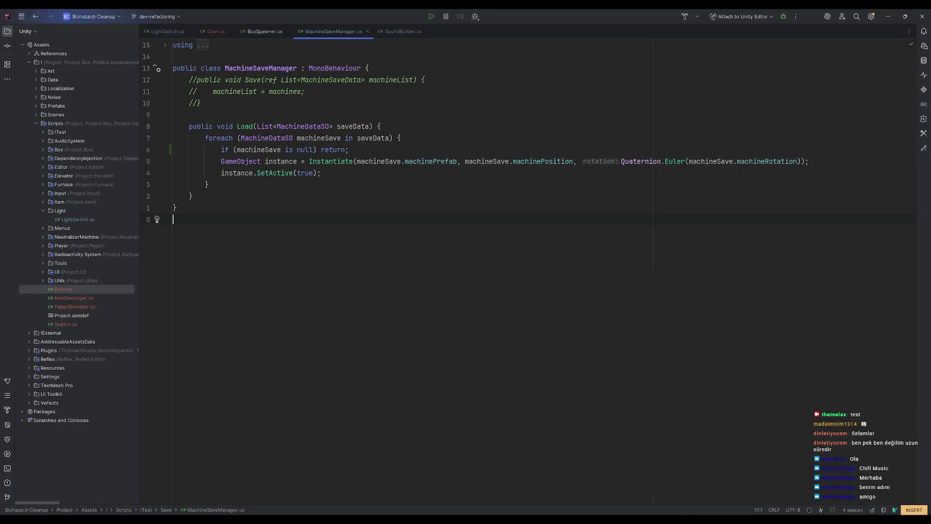
{"action": "key", "text": "alt+Tab"}
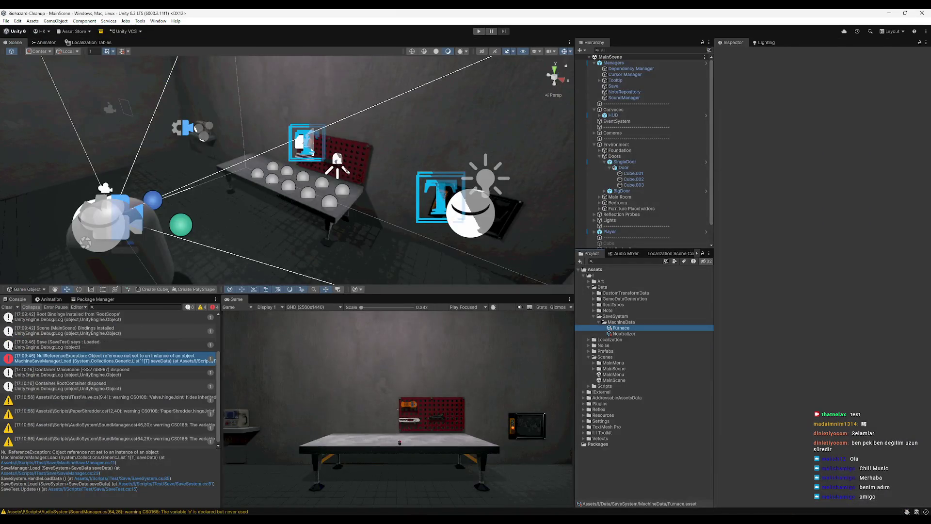
- Clear the Console, play the scene and use the elevator panel to spawn a box
{"action": "left_click", "coordinate": [7, 307]}
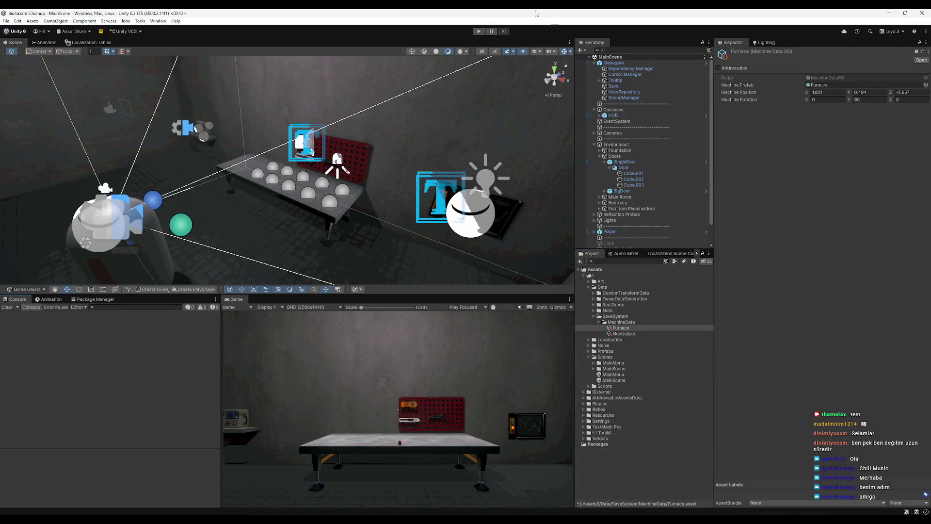
{"action": "left_click", "coordinate": [479, 31]}
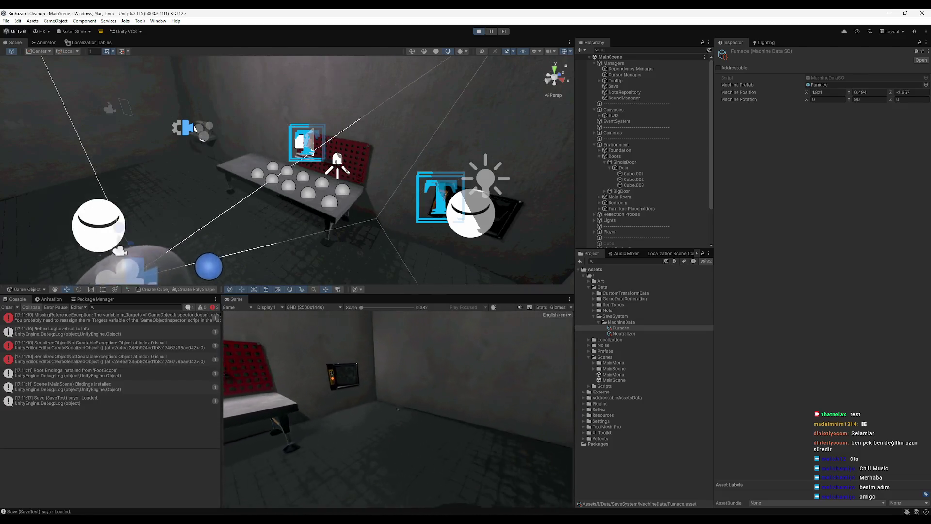
{"action": "left_click", "coordinate": [398, 409]}
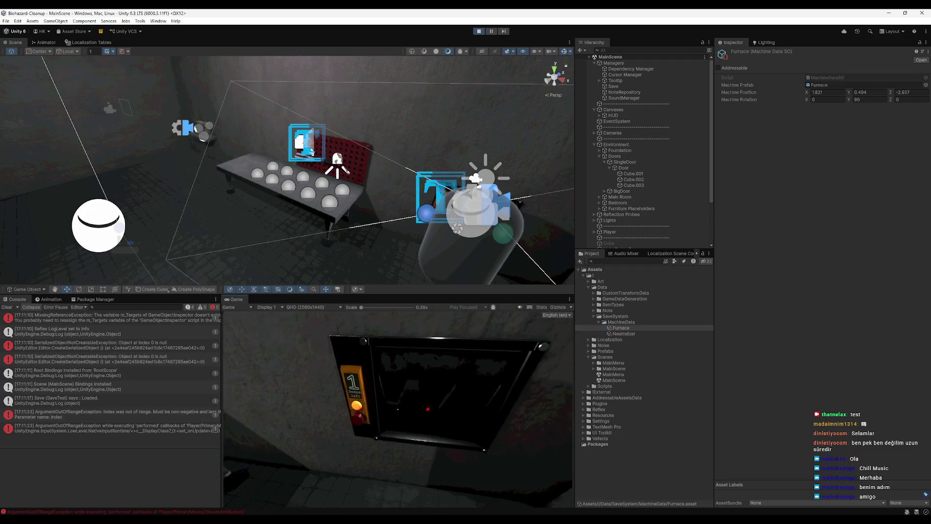
{"action": "key", "text": "super"}
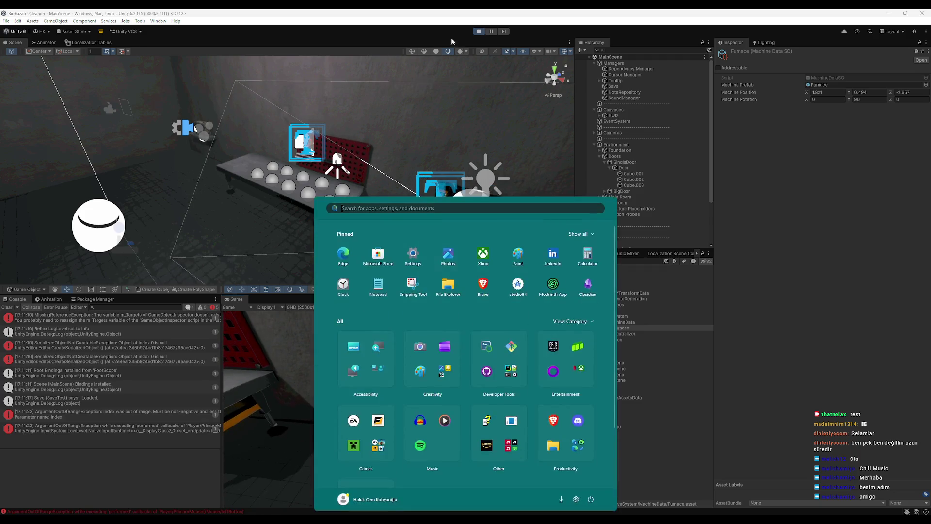
- Stop Play and open the ArgumentOutOfRangeException's failing line in BoxSpawner.cs
{"action": "left_click", "coordinate": [479, 31]}
{"action": "left_click", "coordinate": [110, 401]}
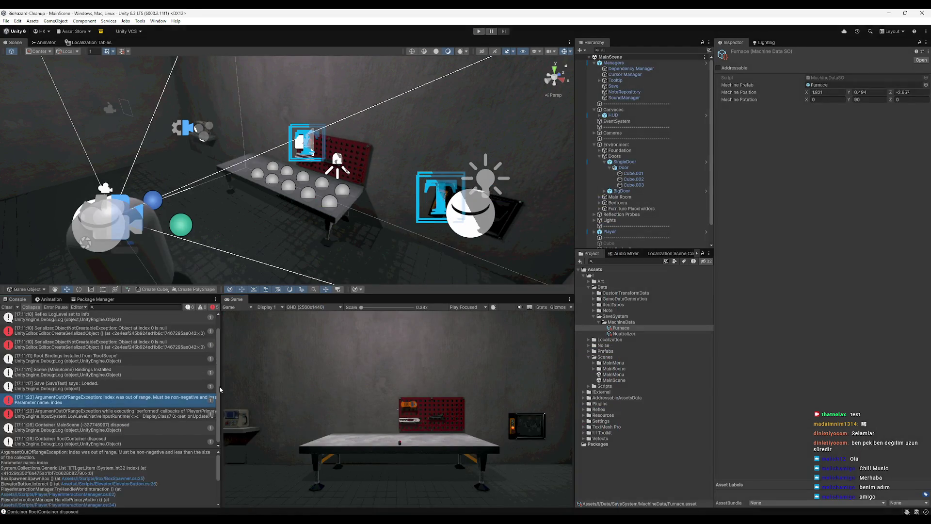
{"action": "left_click", "coordinate": [103, 478]}
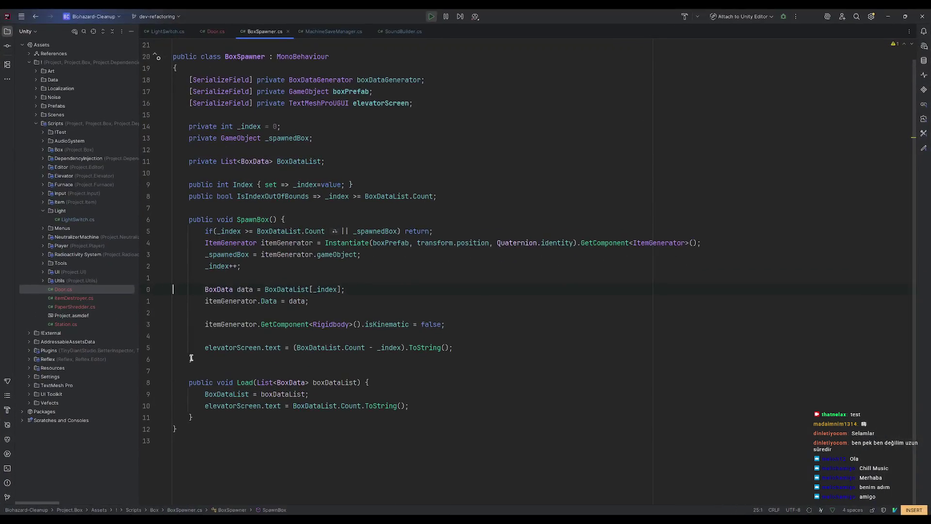
- Check BoxDataList and _index usages, then move _index++ below the elevatorScreen line
{"action": "left_click", "coordinate": [306, 291]}
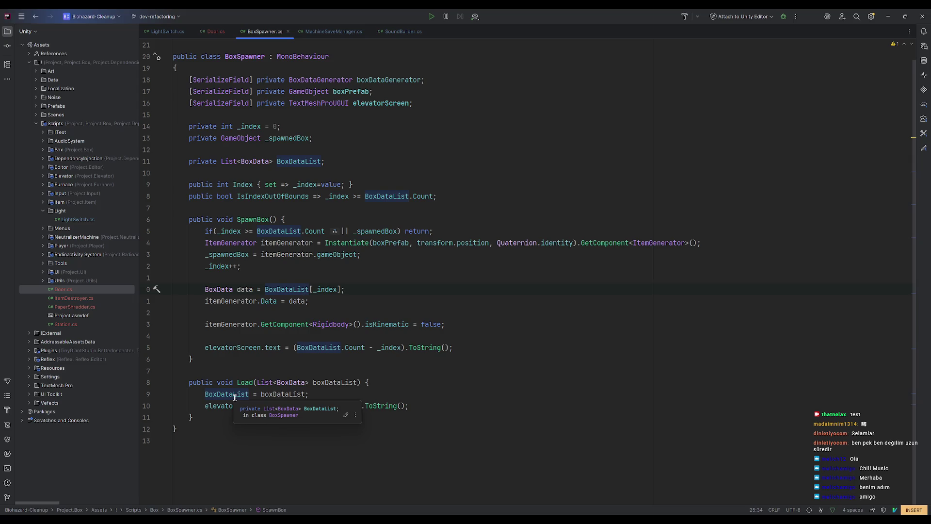
{"action": "left_click", "coordinate": [323, 290]}
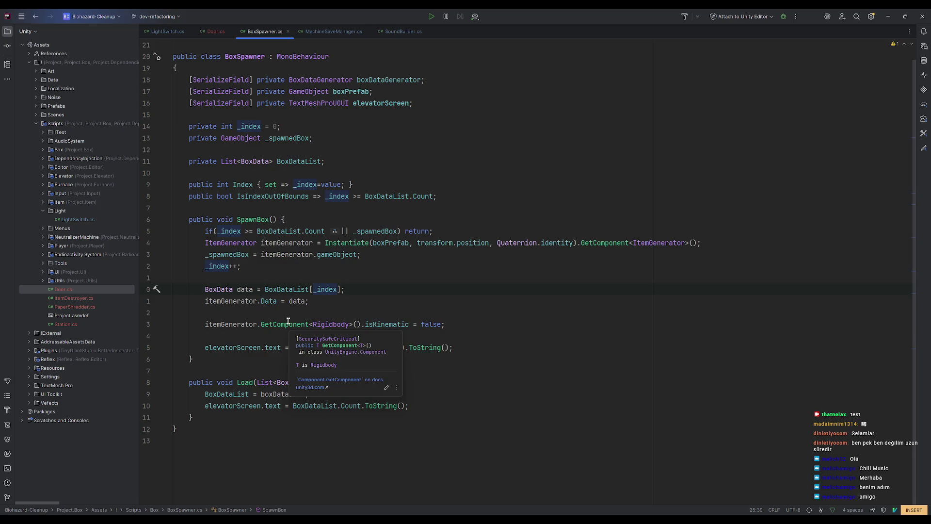
{"action": "left_click", "coordinate": [236, 266]}
{"action": "key", "text": "Escape"}
{"action": "key", "text": "d"}
{"action": "key", "text": "d"}
{"action": "left_click", "coordinate": [486, 345]}
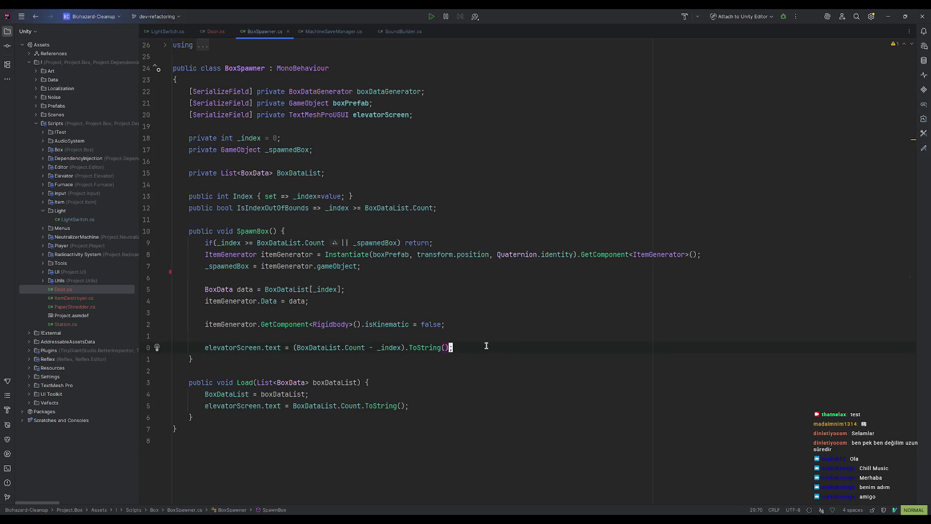
{"action": "key", "text": "p"}
{"action": "key", "text": "j"}
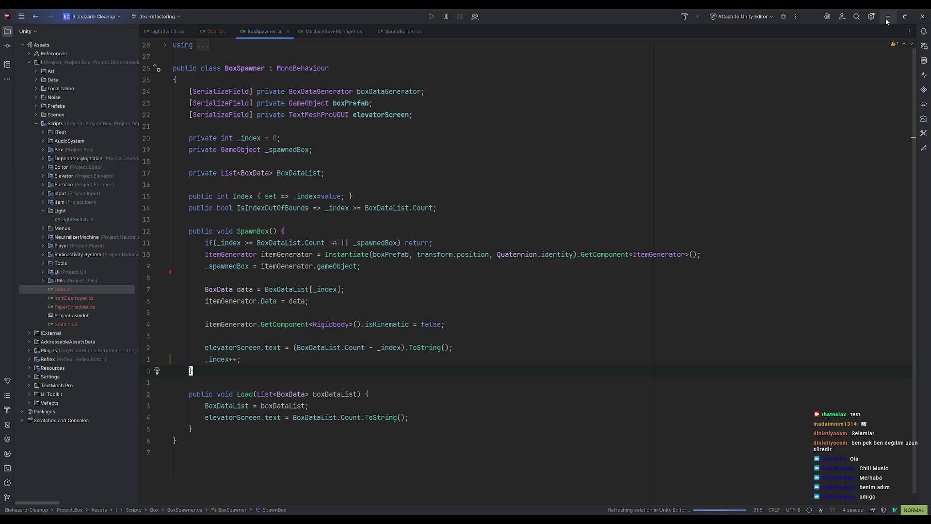
- Reposition _index++ just above the elevatorScreen.text update instead
{"action": "left_click", "coordinate": [347, 359]}
{"action": "key", "text": "d"}
{"action": "key", "text": "d"}
{"action": "left_click", "coordinate": [418, 336]}
{"action": "key", "text": "p"}
{"action": "key", "text": "k"}
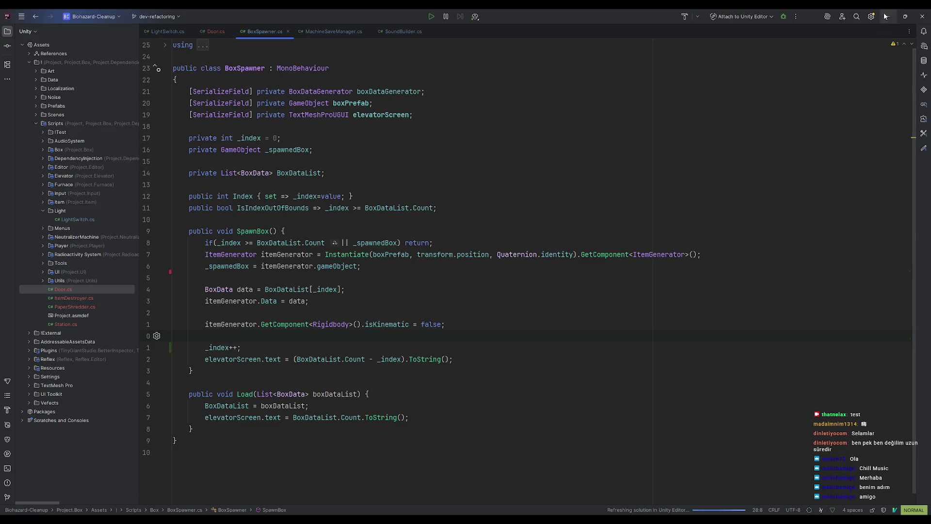
{"action": "left_click", "coordinate": [888, 16]}
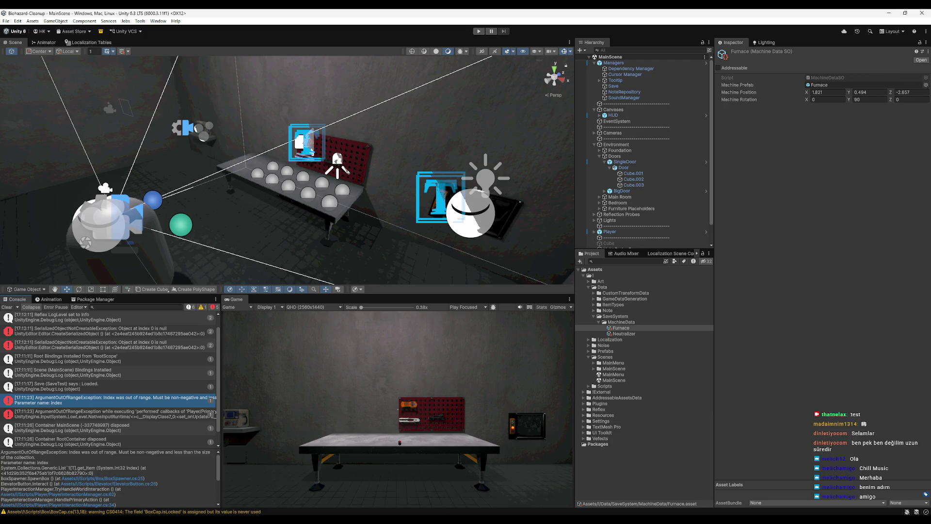
- Close the Brave window and both its tabs, including the Google search on the animator's current clip
{"action": "left_click", "coordinate": [379, 522]}
{"action": "mouse_move", "coordinate": [347, 488]}
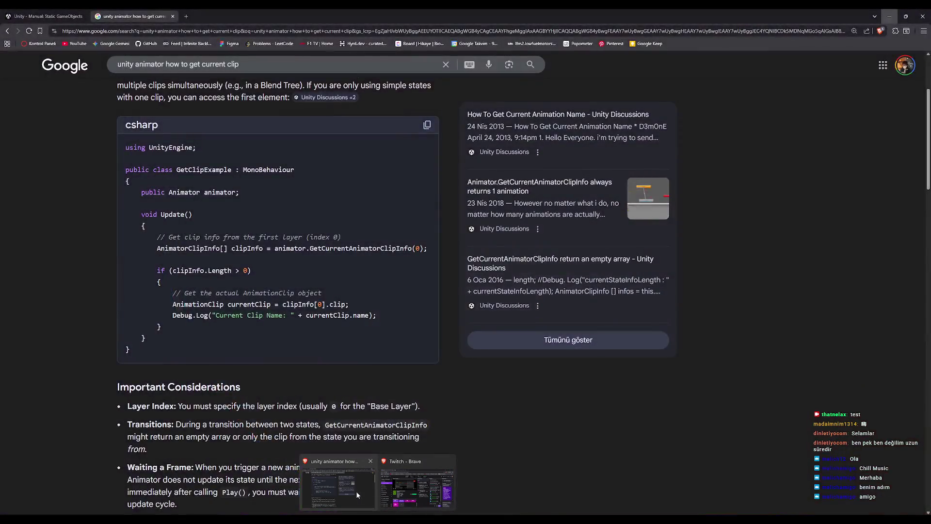
{"action": "left_click", "coordinate": [356, 491]}
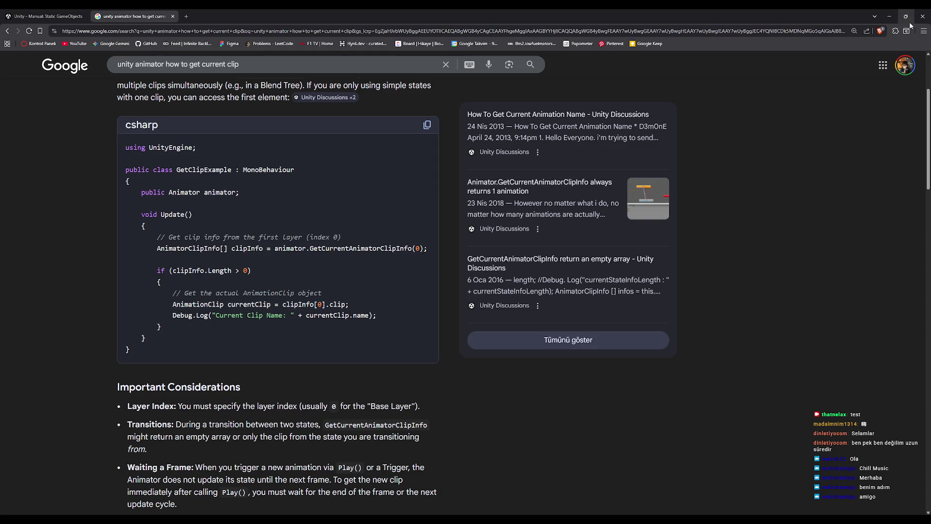
{"action": "left_click", "coordinate": [926, 16]}
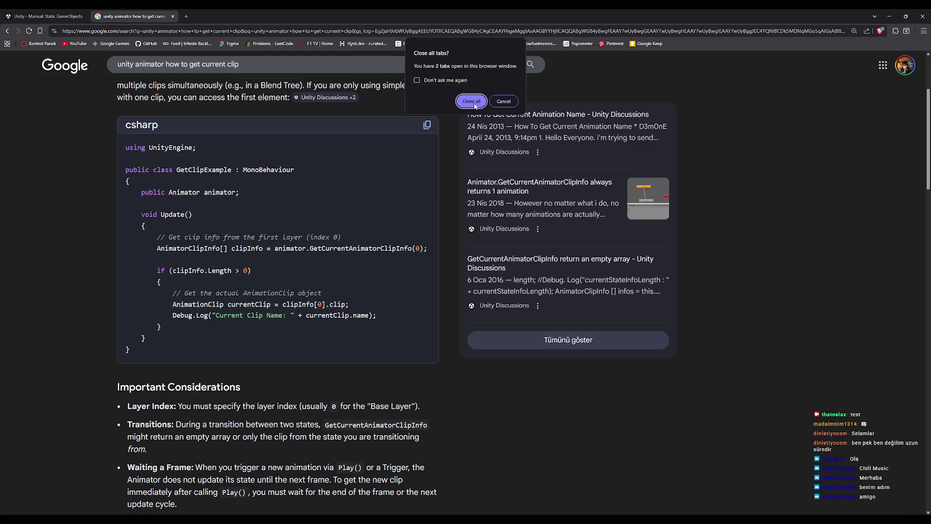
{"action": "left_click", "coordinate": [473, 103]}
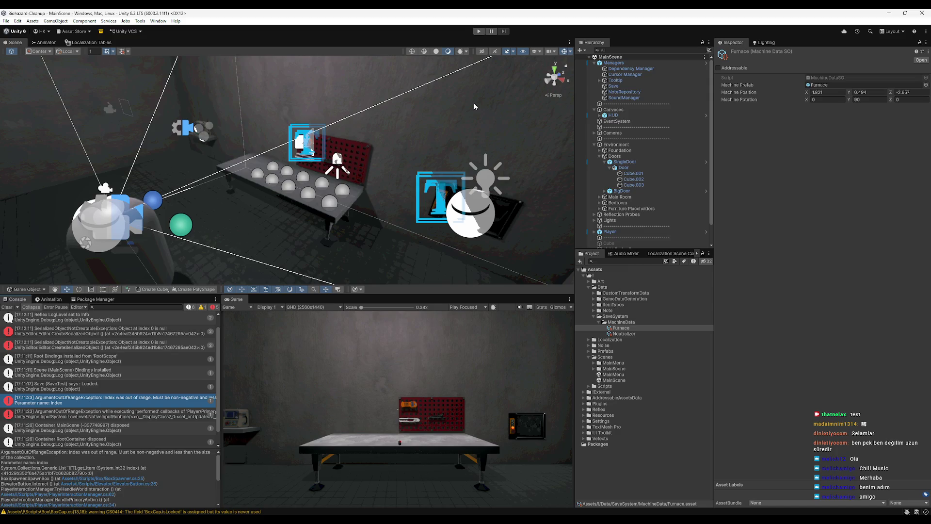